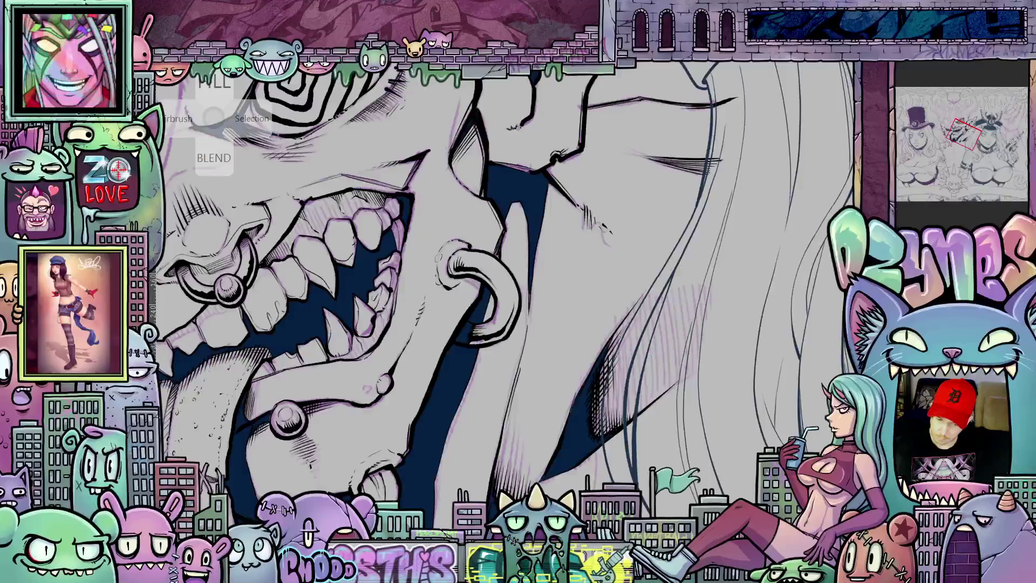
Step: Pan, rotate and zoom the view onto the fanged mouth, stitched tongue and nose ring
mouse_move(778, 435)
mouse_down()
mouse_move(749, 425)
mouse_move(755, 434)
mouse_move(720, 310)
mouse_move(750, 310)
mouse_up()
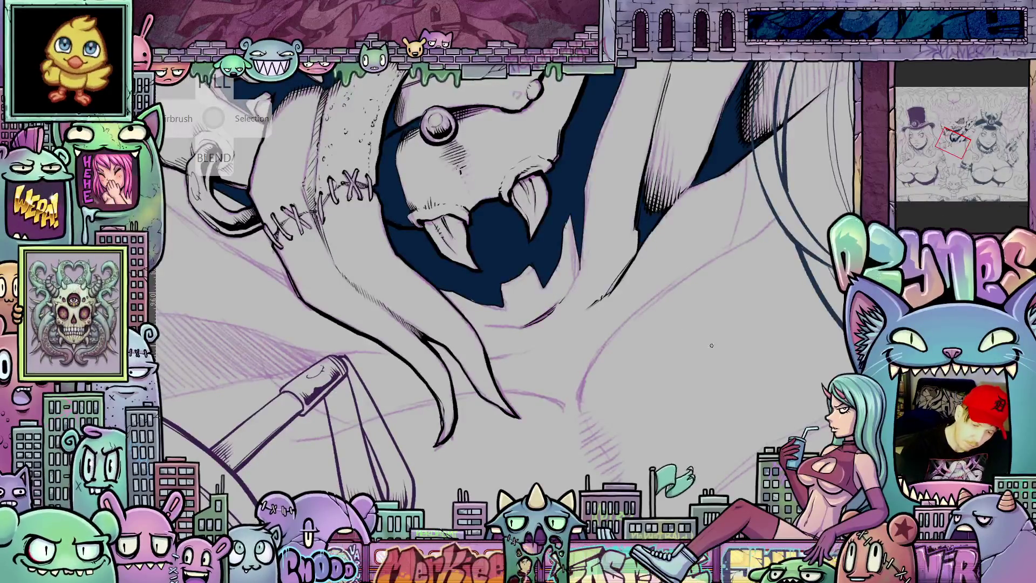
drag(711, 345, 486, 291)
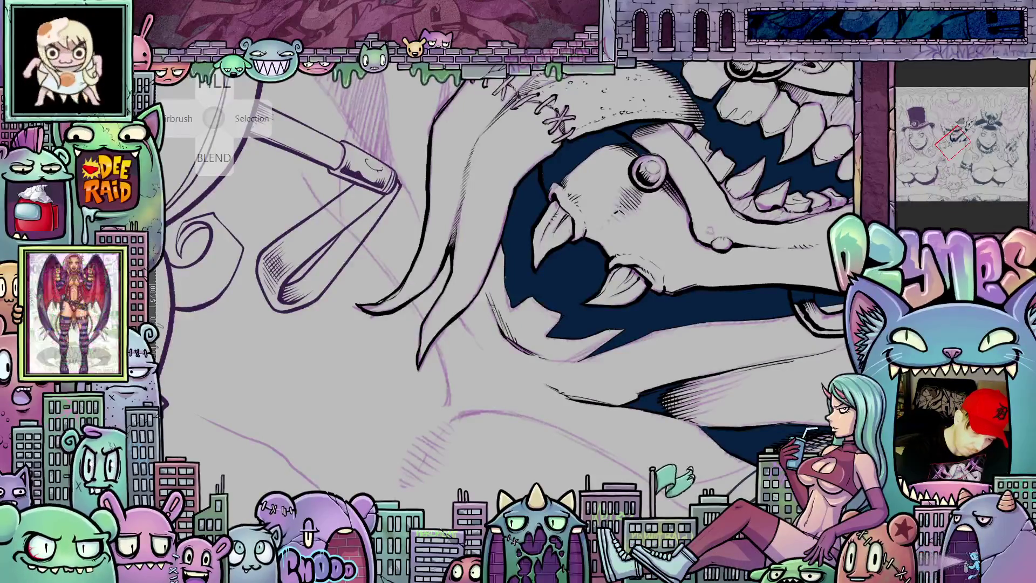
mouse_move(493, 308)
mouse_down()
mouse_move(684, 305)
mouse_move(570, 239)
mouse_up()
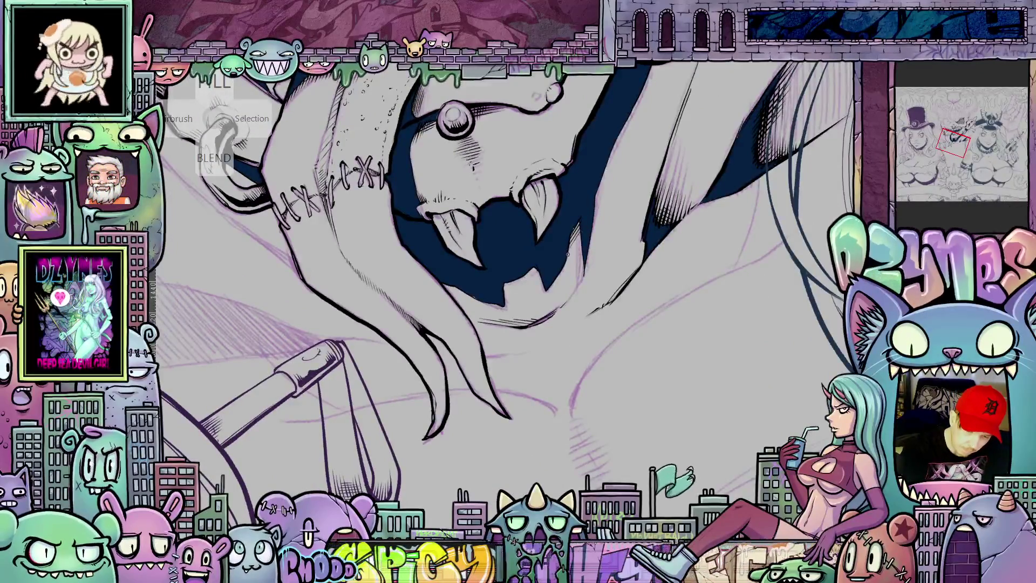
drag(669, 324, 505, 270)
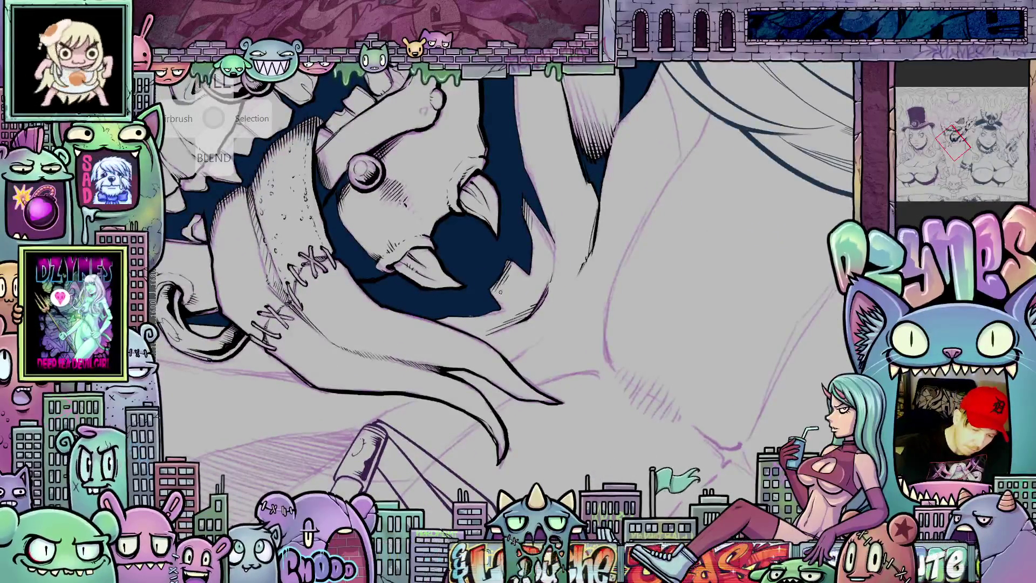
drag(501, 292, 451, 355)
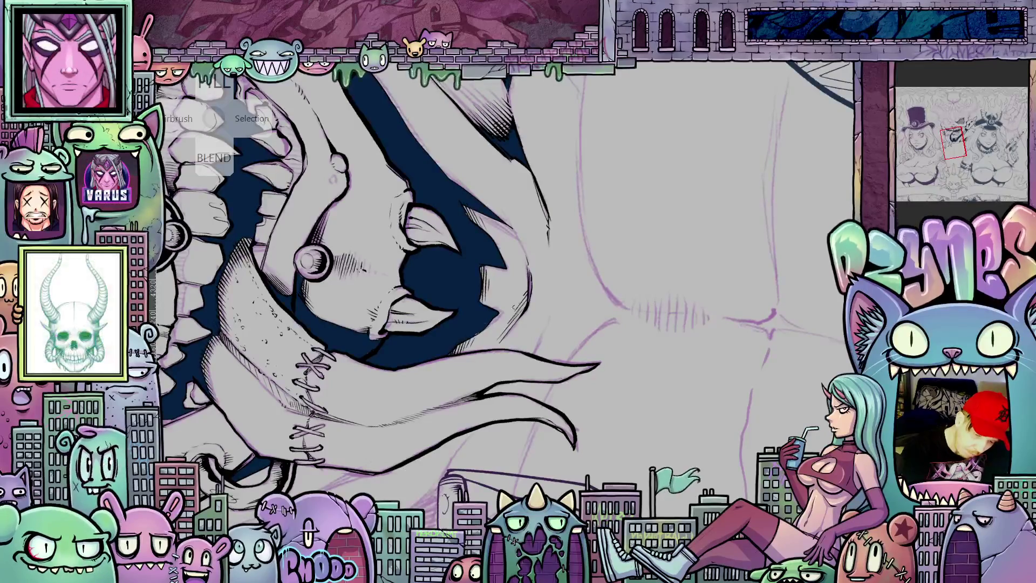
mouse_move(657, 267)
mouse_down()
mouse_move(620, 324)
mouse_move(649, 379)
mouse_up()
mouse_move(553, 405)
mouse_down()
mouse_move(616, 397)
mouse_move(525, 281)
mouse_up()
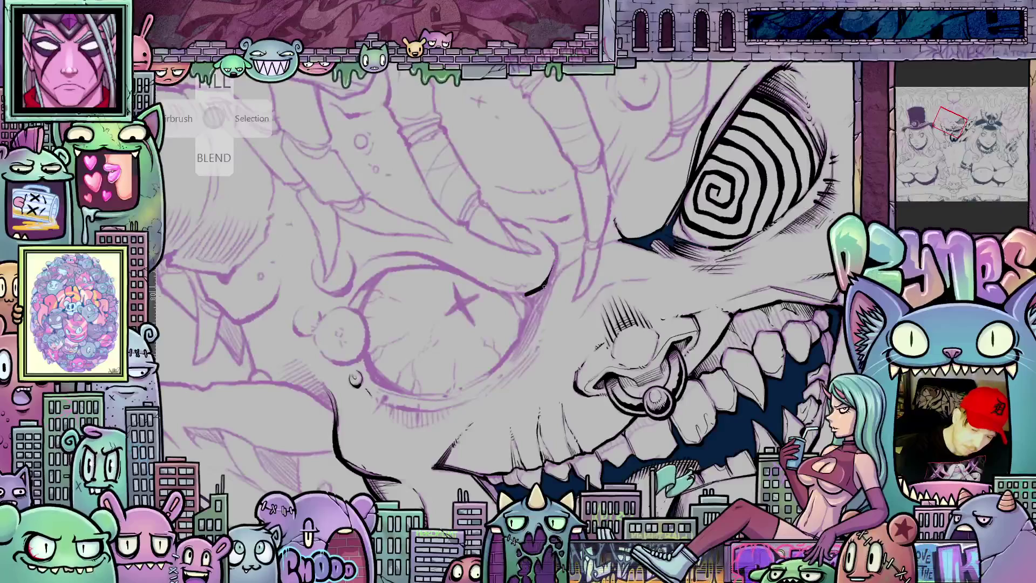
Step: Thicken the left cheek's ink outline and tilt the view around the spiral eye
drag(557, 252, 544, 292)
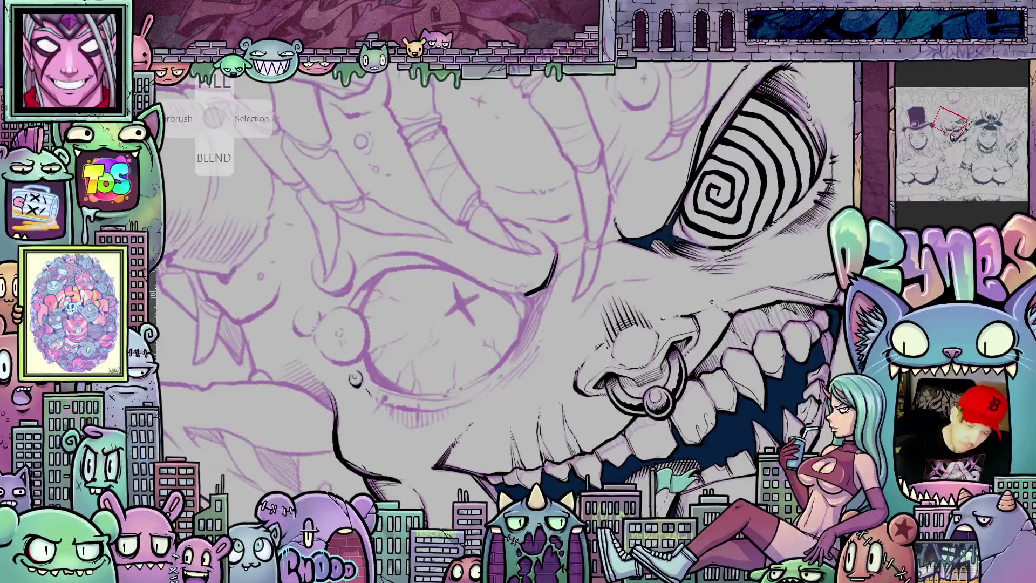
drag(711, 302, 733, 410)
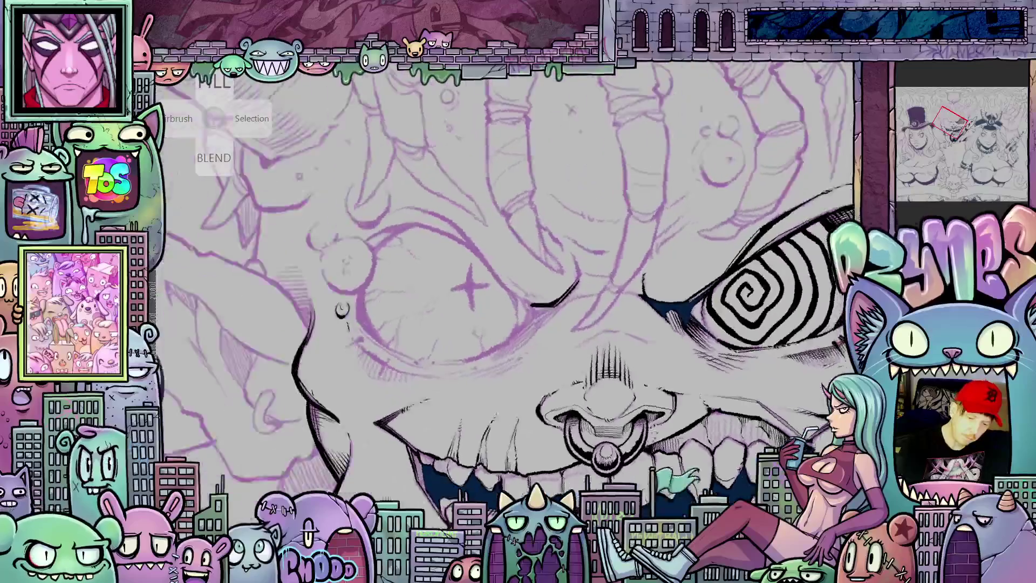
drag(545, 292, 534, 312)
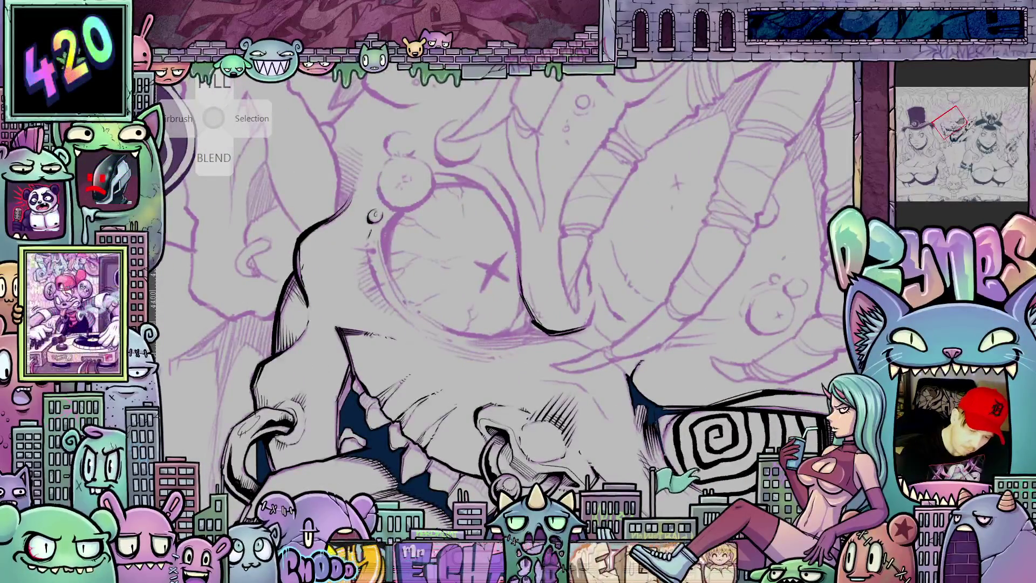
mouse_move(518, 259)
mouse_down()
mouse_move(544, 272)
mouse_move(722, 239)
mouse_move(669, 178)
mouse_move(582, 238)
mouse_up()
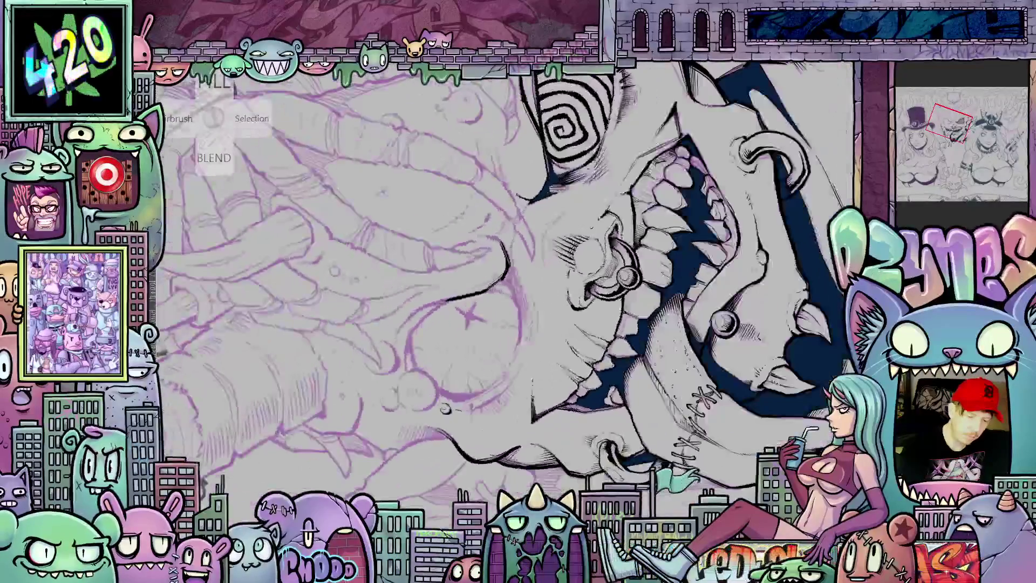
drag(435, 311, 475, 329)
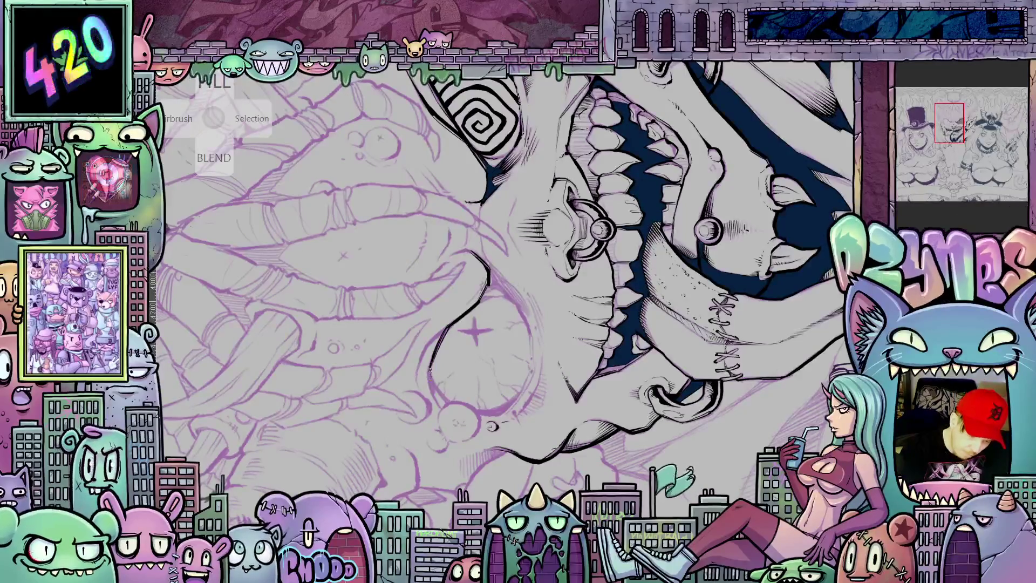
drag(431, 373, 408, 324)
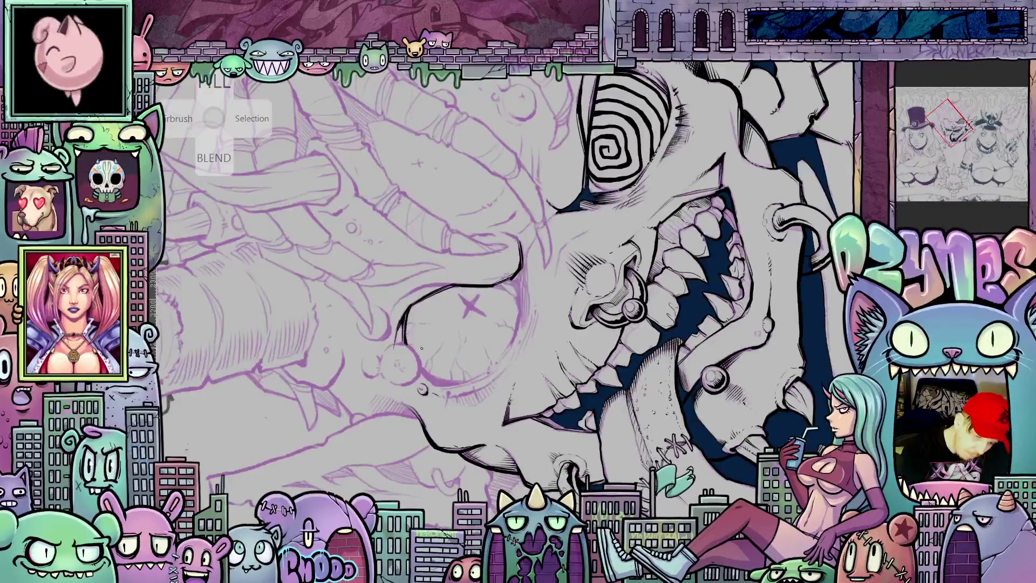
Step: Turn the canvas back upright with a slight clockwise tilt for inking, zooming in
mouse_move(422, 348)
mouse_down()
mouse_move(404, 288)
mouse_move(421, 235)
mouse_move(449, 208)
mouse_up()
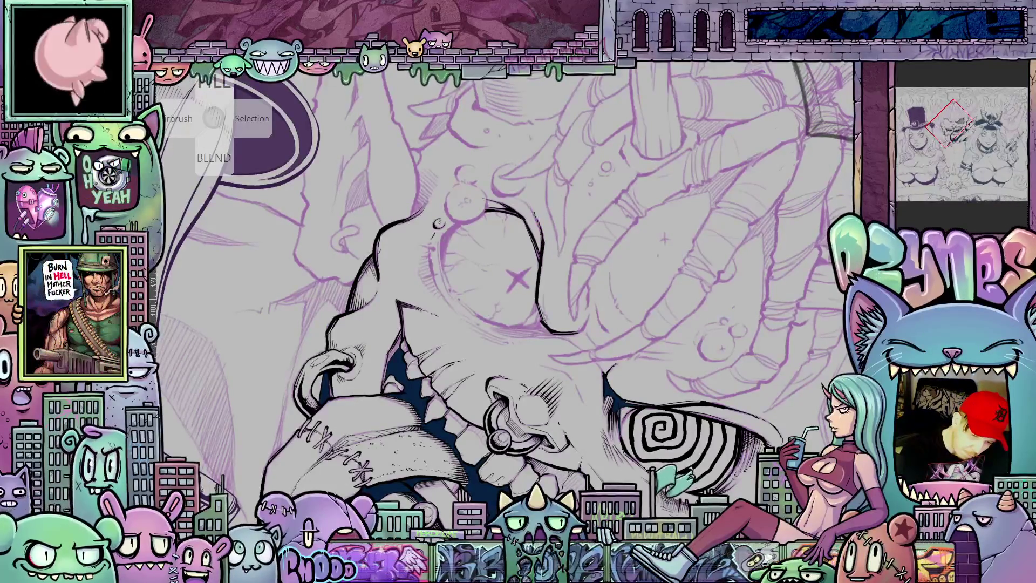
drag(526, 205, 695, 291)
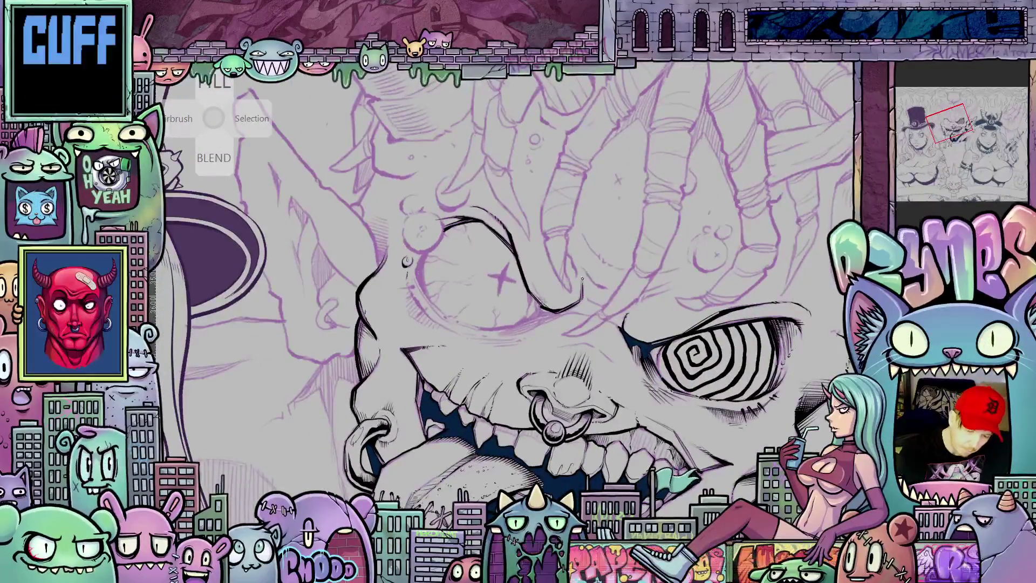
drag(585, 294, 590, 264)
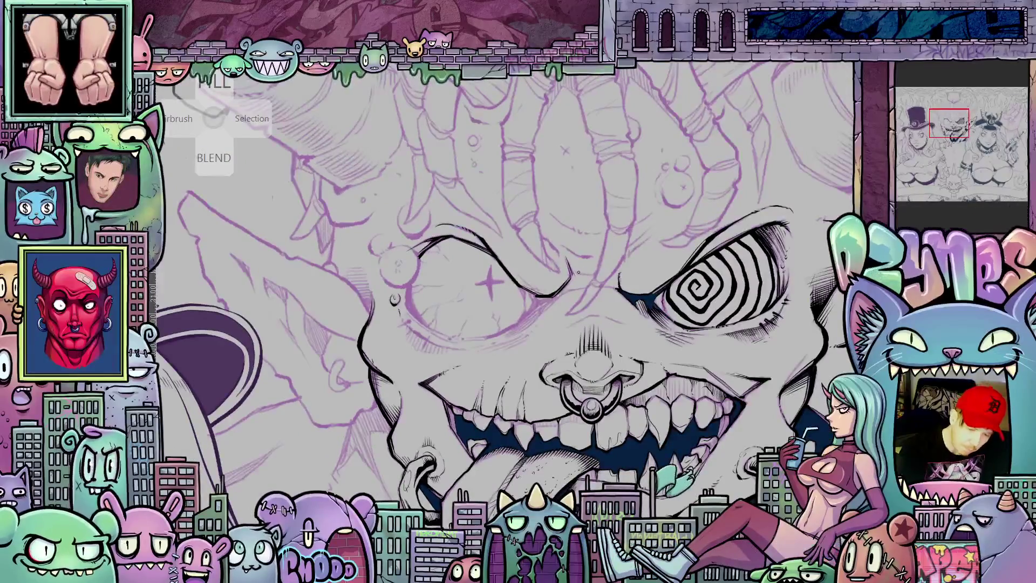
drag(726, 285, 755, 226)
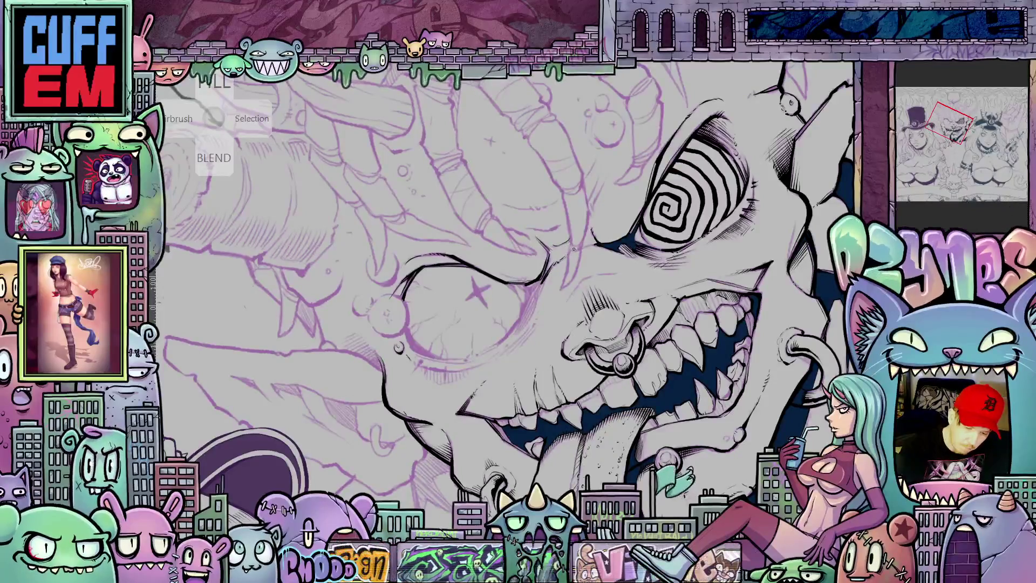
drag(573, 251, 585, 329)
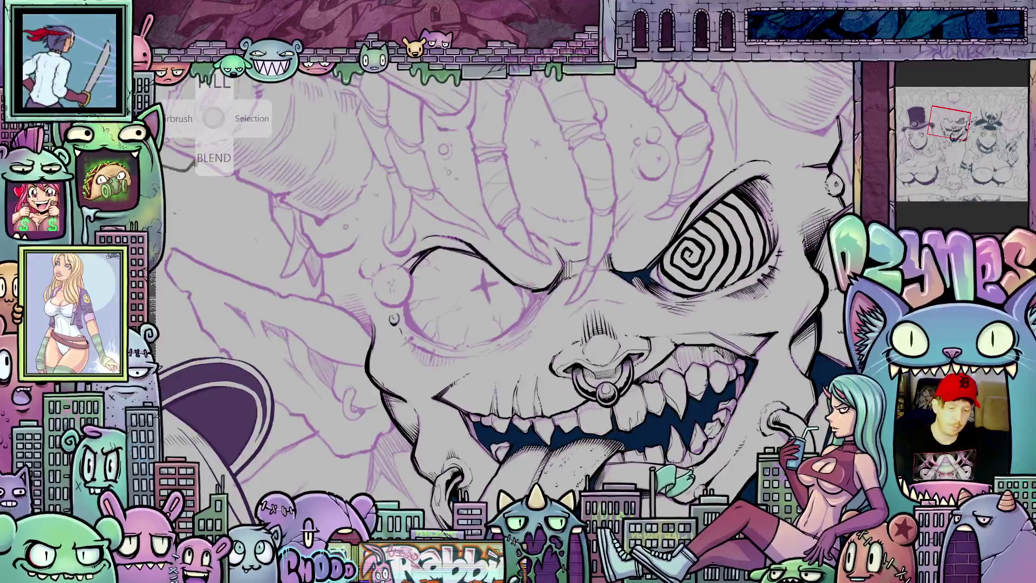
scroll(542, 298, up, 3)
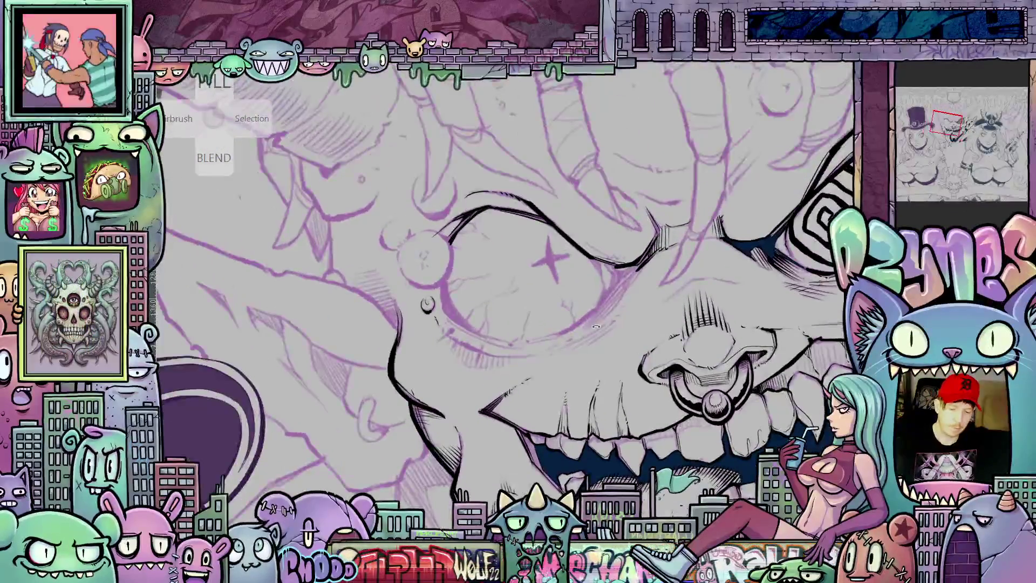
Step: Ink the shadow inside the cross-marked eye's socket
drag(596, 327, 729, 384)
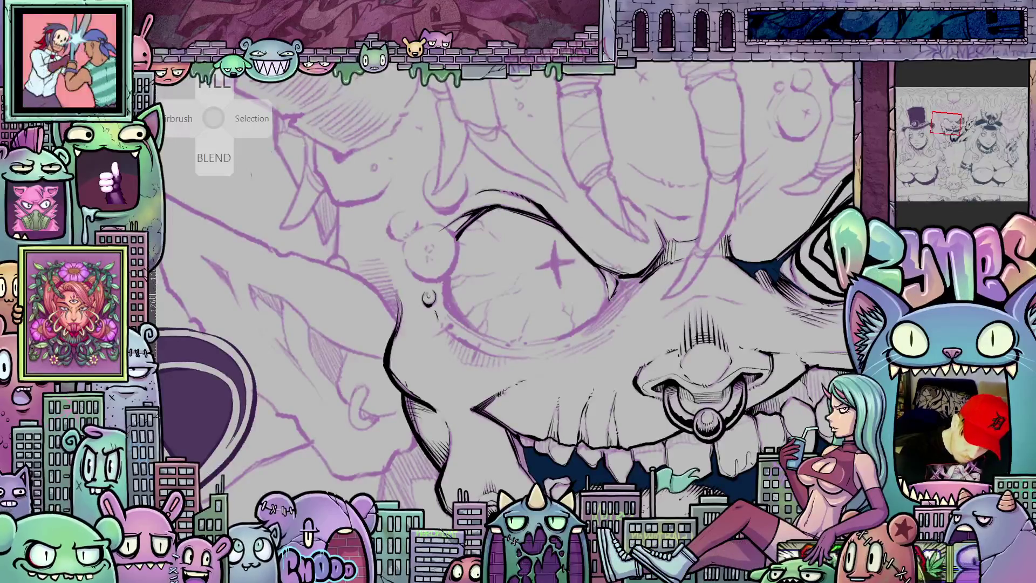
drag(593, 259, 624, 274)
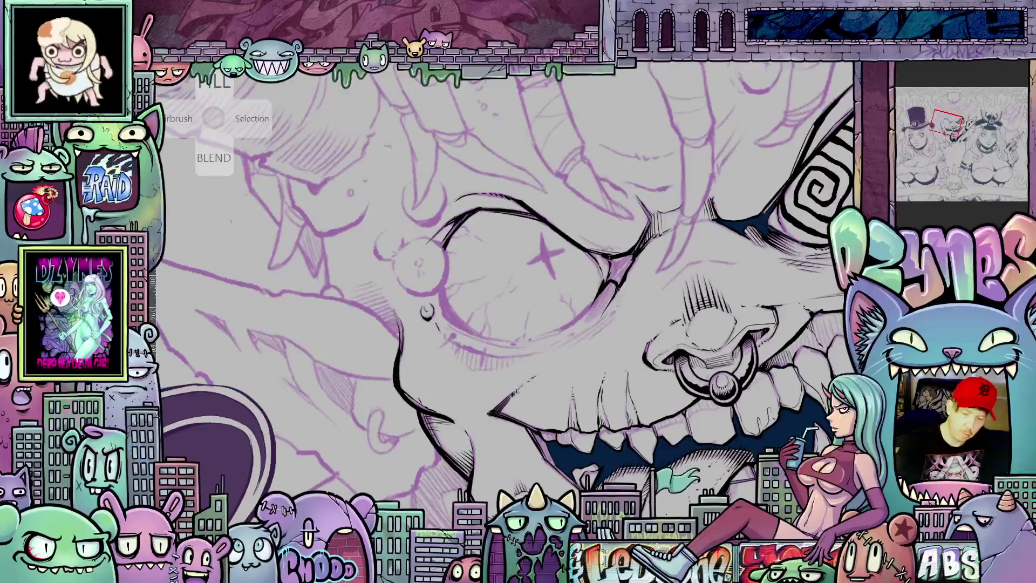
mouse_move(621, 258)
mouse_down()
mouse_move(615, 281)
mouse_move(639, 291)
mouse_up()
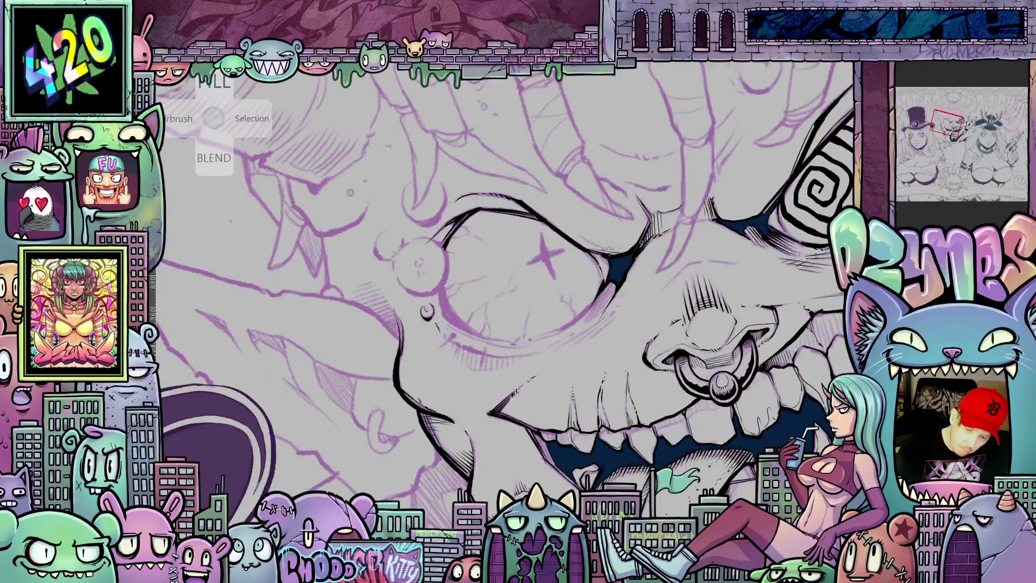
scroll(507, 281, down, 2)
scroll(508, 281, up, 3)
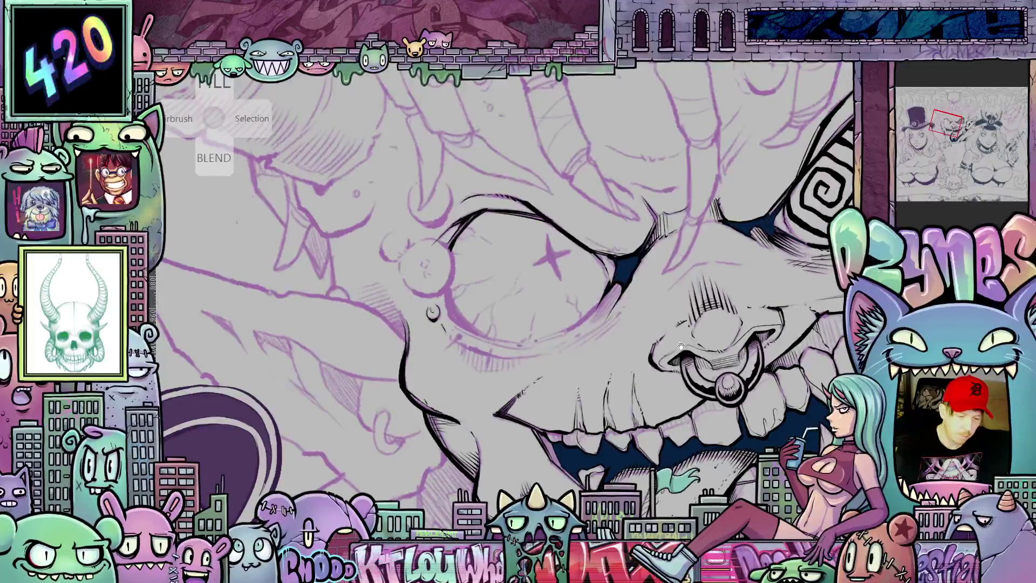
scroll(662, 325, down, 2)
scroll(662, 326, up, 2)
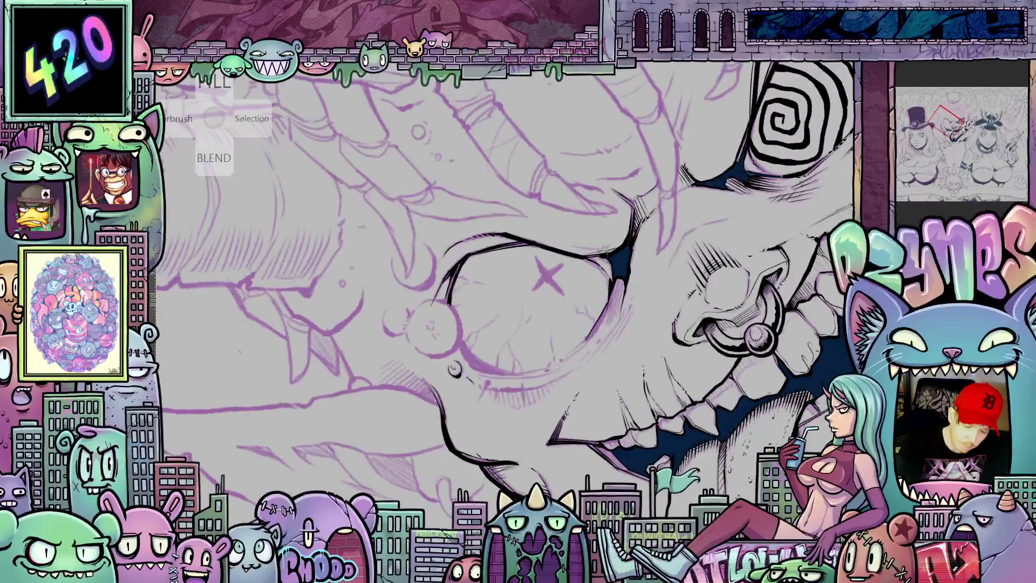
Step: Darken the face's inner contour line, reset the rotation, and add a short stroke beside the eye
mouse_move(587, 338)
mouse_down()
mouse_move(621, 303)
mouse_move(565, 355)
mouse_move(601, 312)
mouse_up()
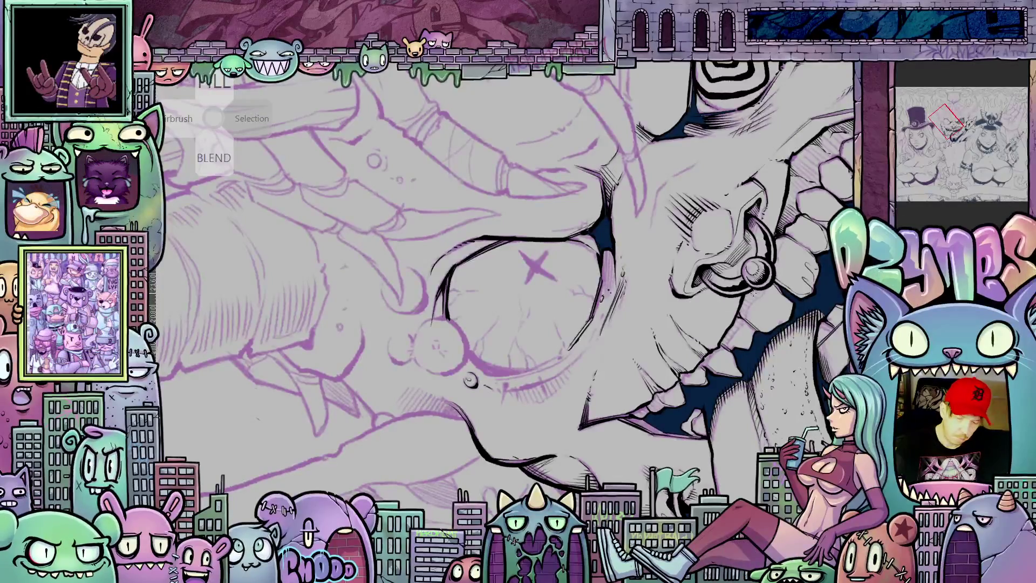
drag(753, 296, 750, 316)
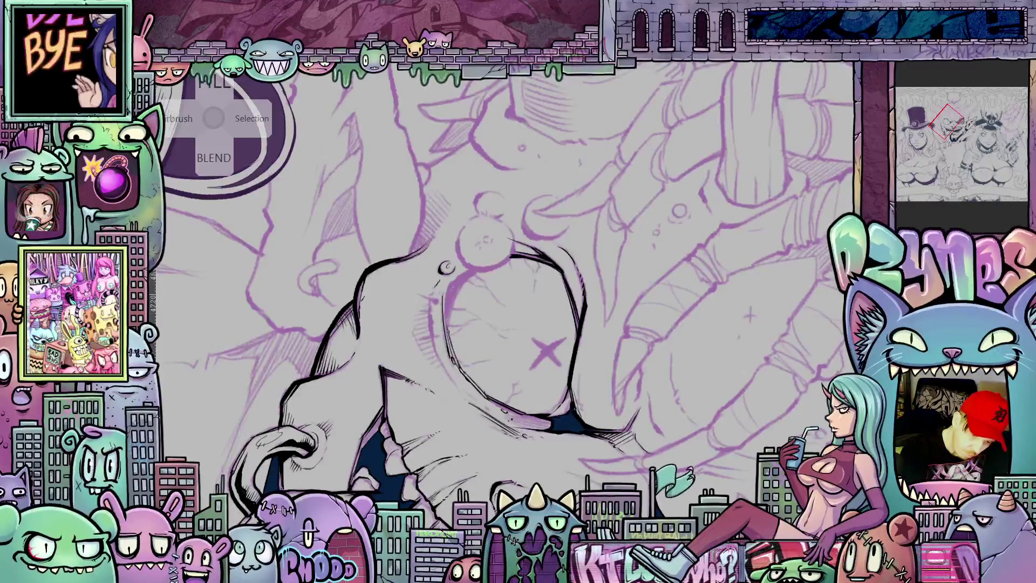
drag(448, 334, 454, 283)
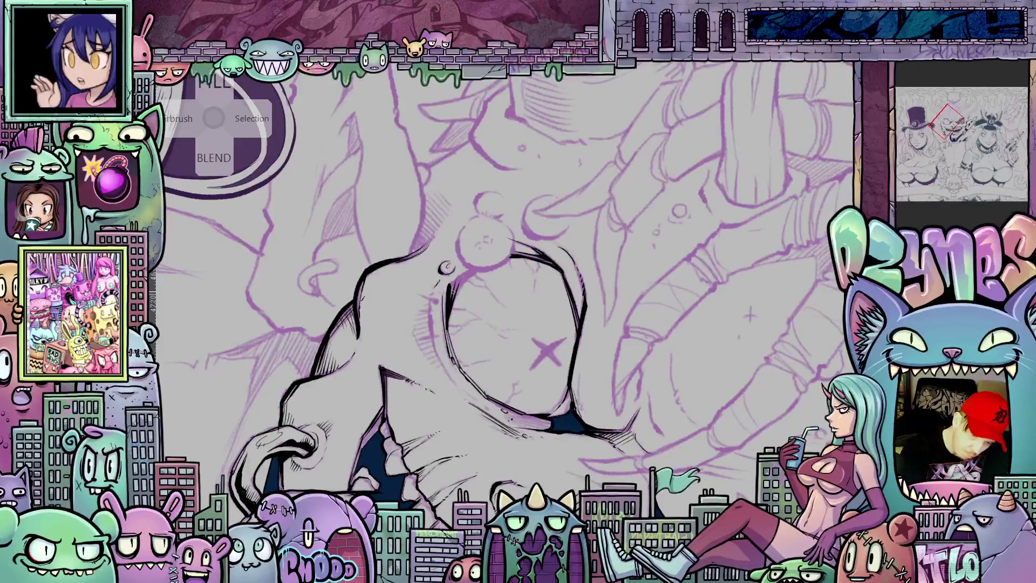
key(ctrl+alt+0)
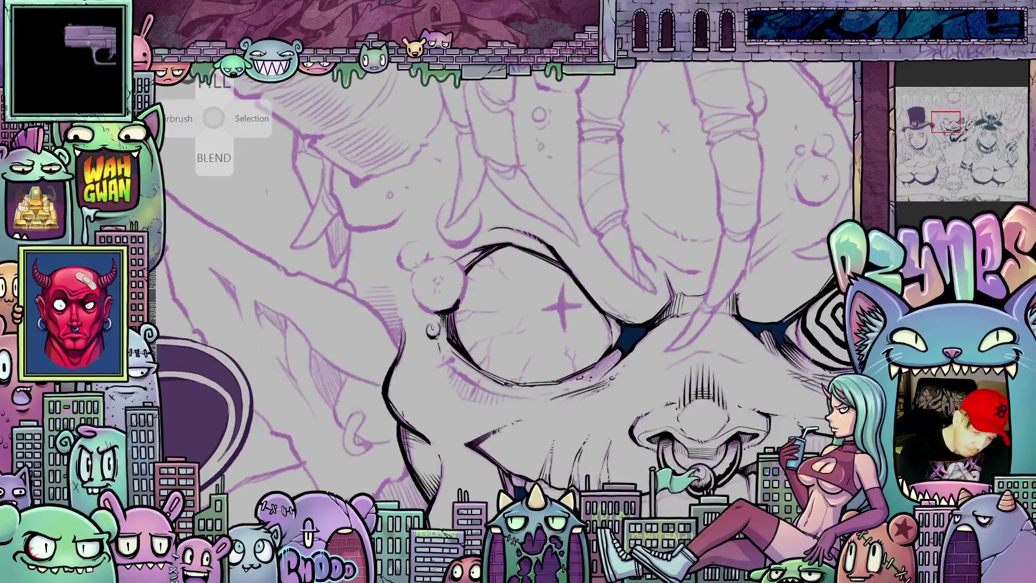
scroll(515, 335, up, 1)
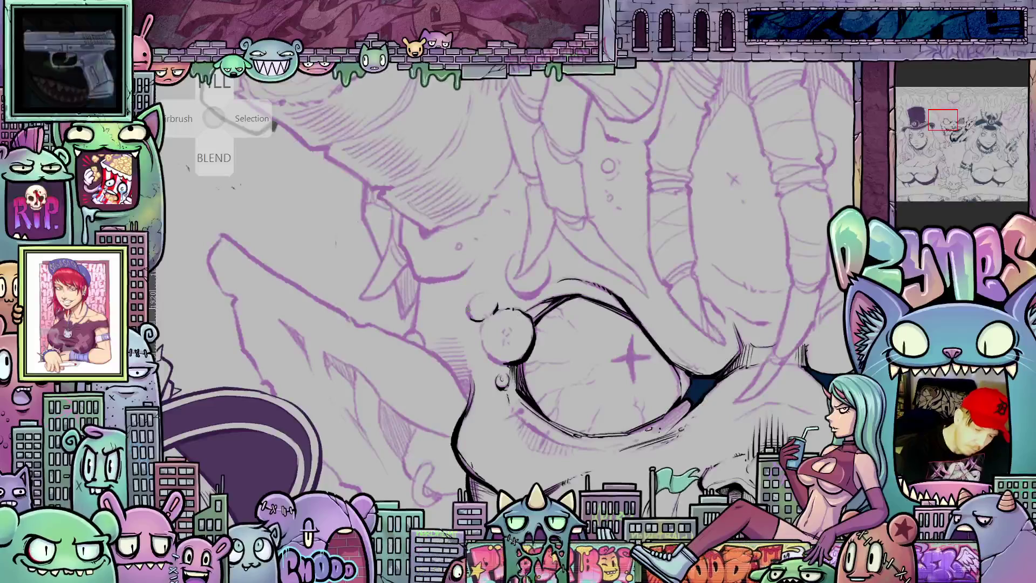
drag(467, 307, 482, 321)
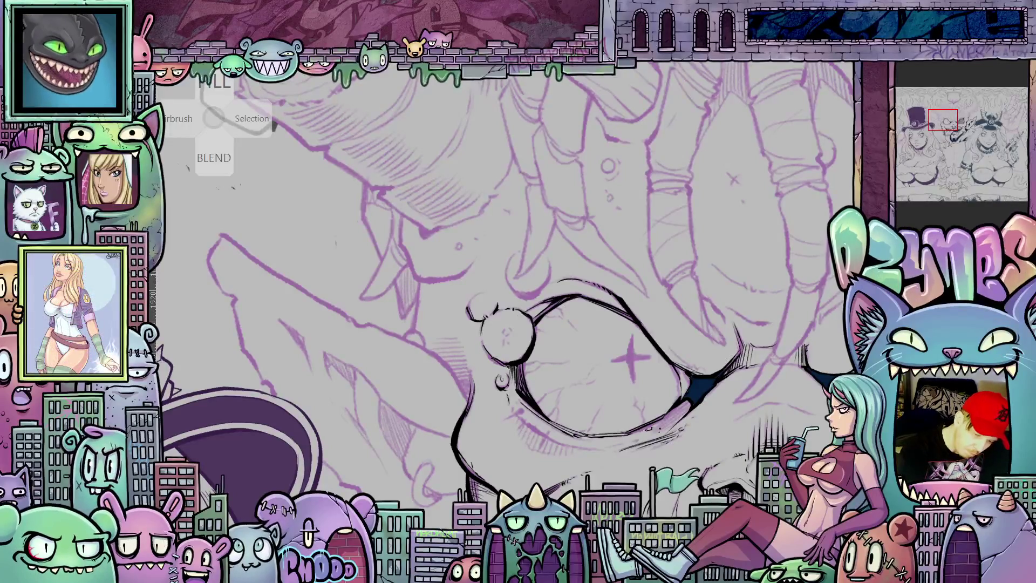
Step: Ink a thin line along the left eye's edge
drag(510, 328, 529, 341)
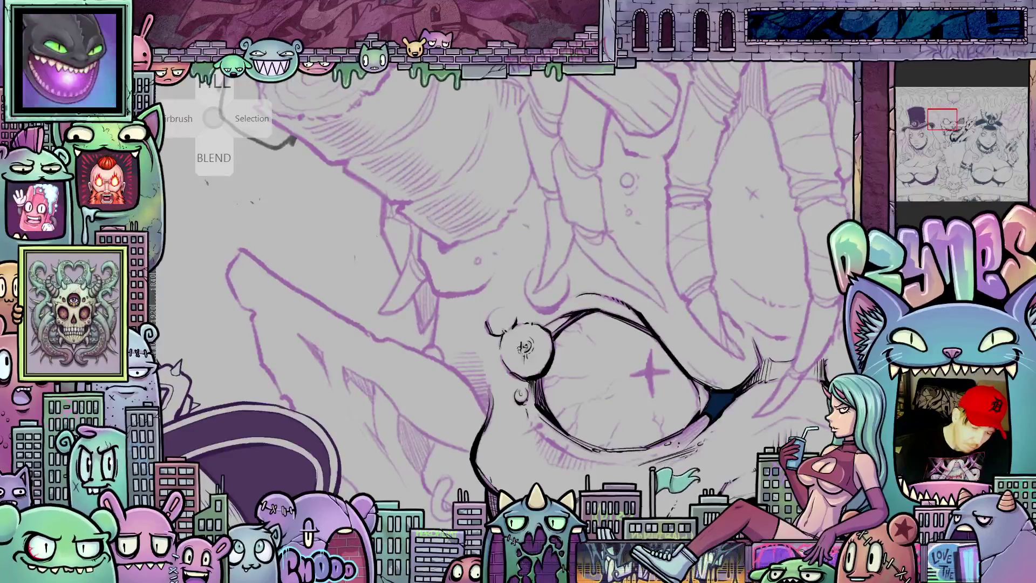
mouse_move(565, 408)
mouse_down()
mouse_move(594, 350)
mouse_move(575, 366)
mouse_move(536, 331)
mouse_move(580, 370)
mouse_move(566, 351)
mouse_move(683, 298)
mouse_move(648, 277)
mouse_move(632, 290)
mouse_up()
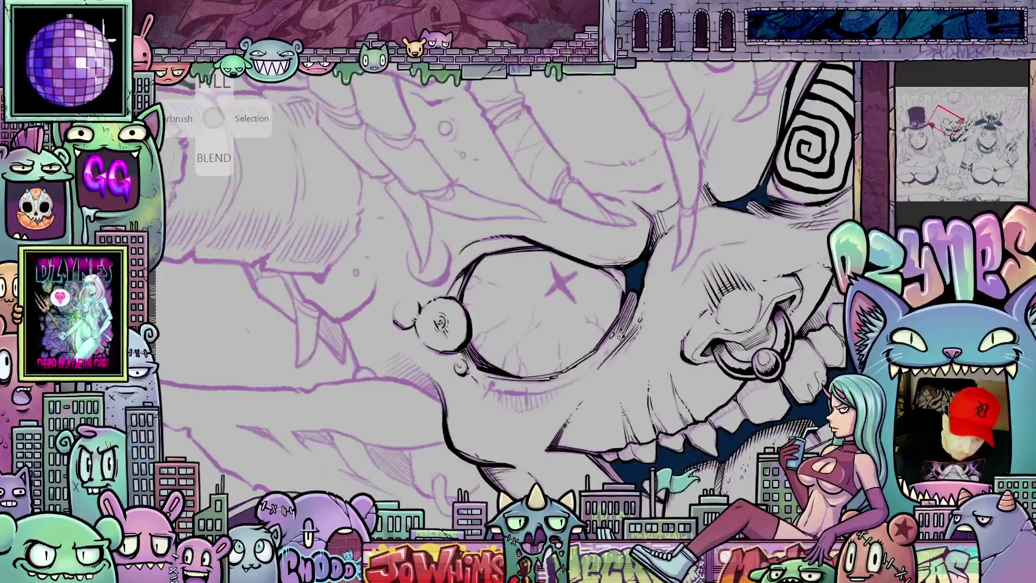
drag(710, 387, 617, 311)
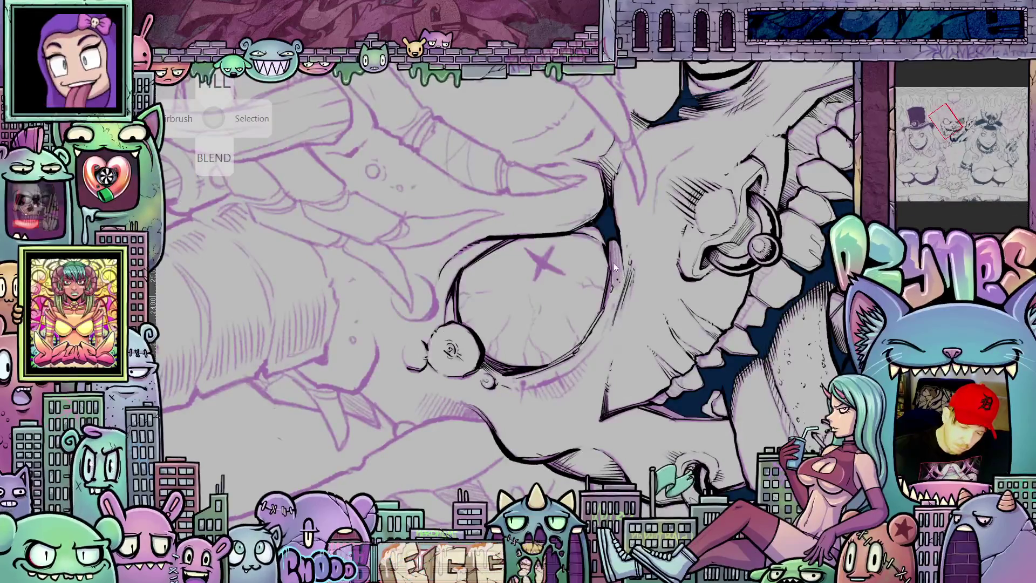
drag(615, 240, 610, 286)
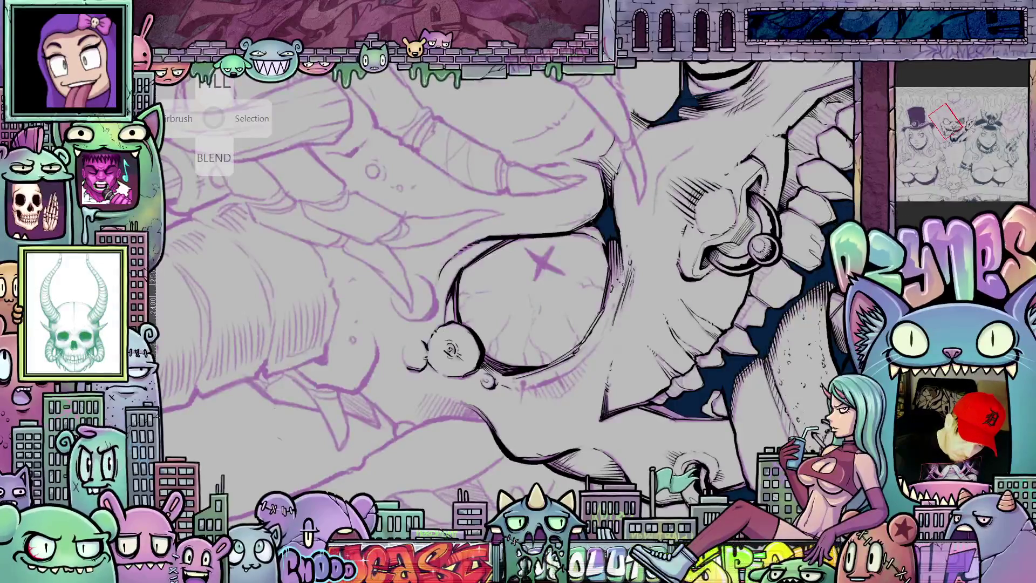
mouse_move(731, 289)
mouse_down()
mouse_move(702, 351)
mouse_move(593, 410)
mouse_up()
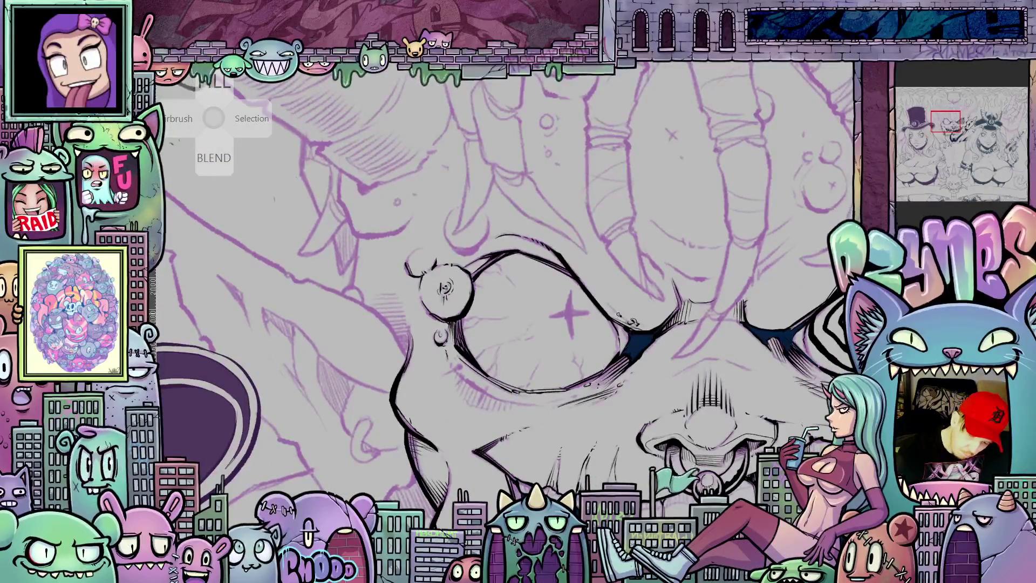
Step: Add short ink strokes along the left eye's lower lid
mouse_move(810, 390)
mouse_down()
mouse_move(702, 399)
mouse_move(491, 315)
mouse_up()
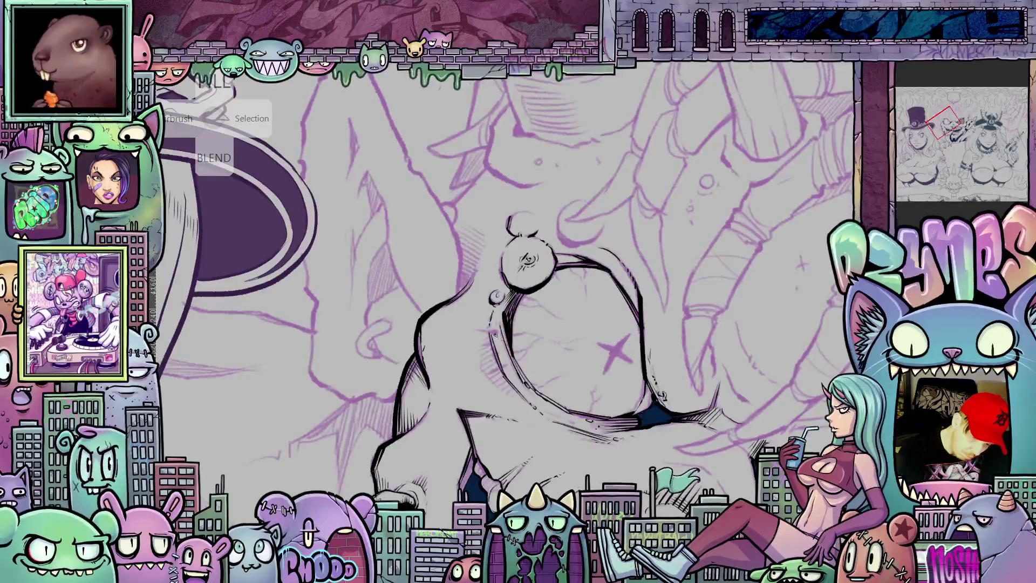
drag(497, 336, 518, 331)
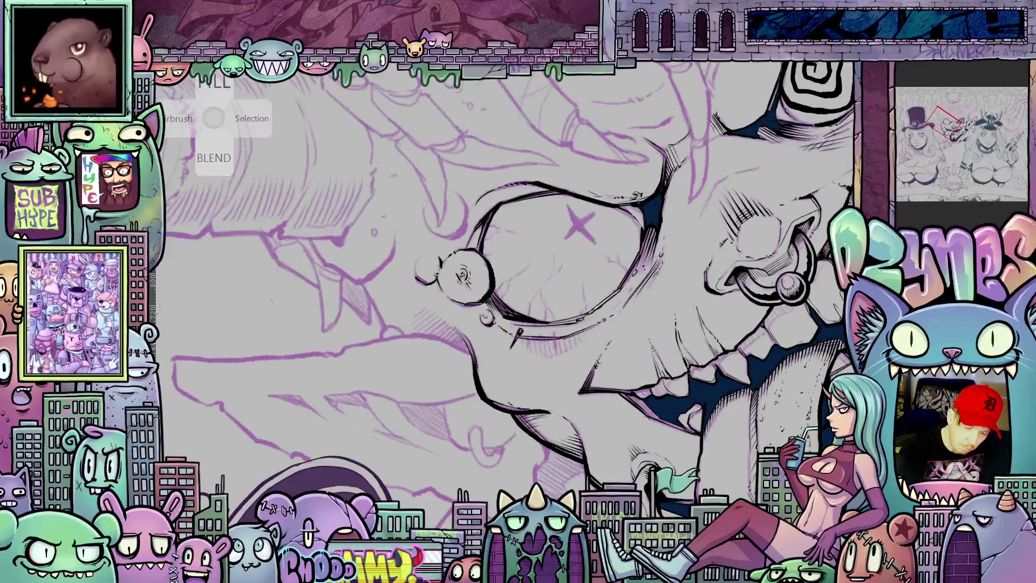
mouse_move(523, 328)
mouse_down()
mouse_move(528, 349)
mouse_move(559, 340)
mouse_up()
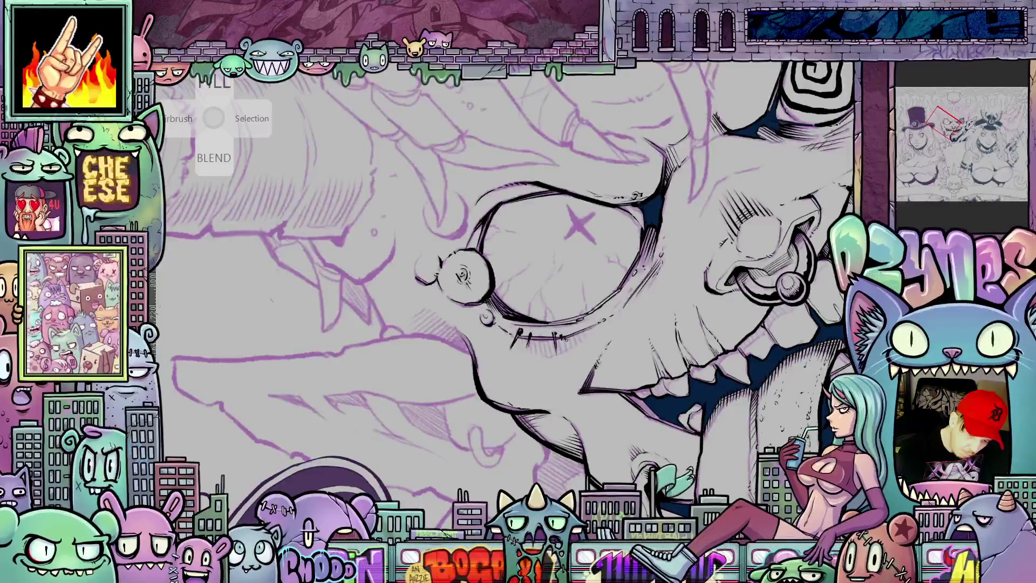
key(minus)
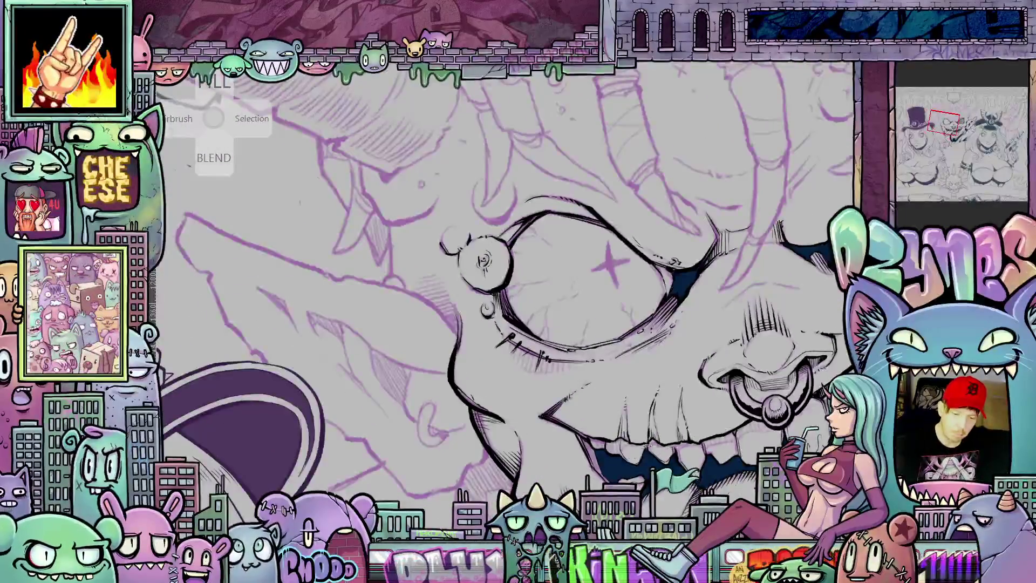
scroll(634, 461, up, 2)
key(minus)
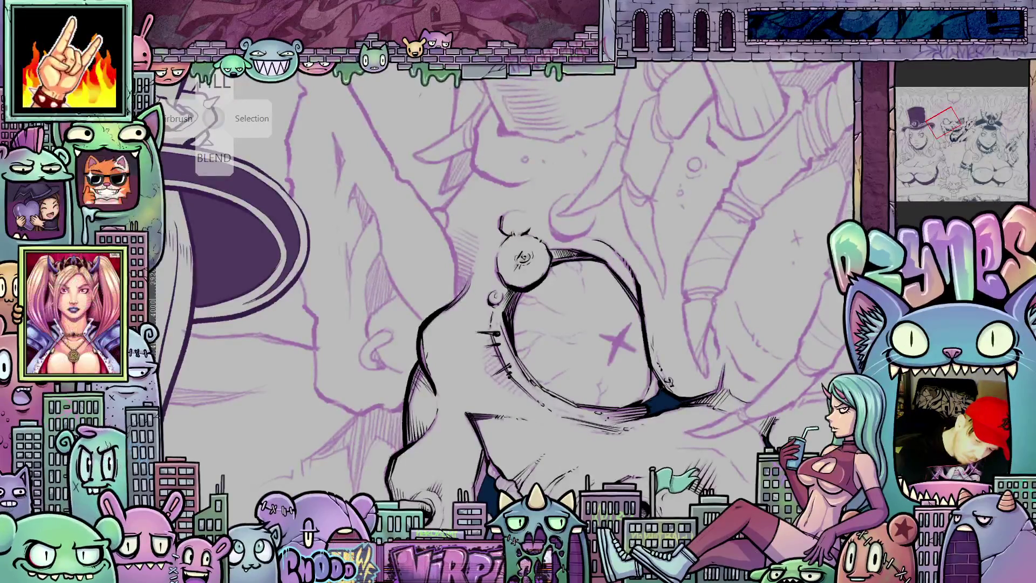
Step: Remove the purple star mark from the eye and mark a vertical centre line through the face
mouse_move(700, 352)
mouse_down()
mouse_move(605, 444)
mouse_move(661, 413)
mouse_move(632, 421)
mouse_up()
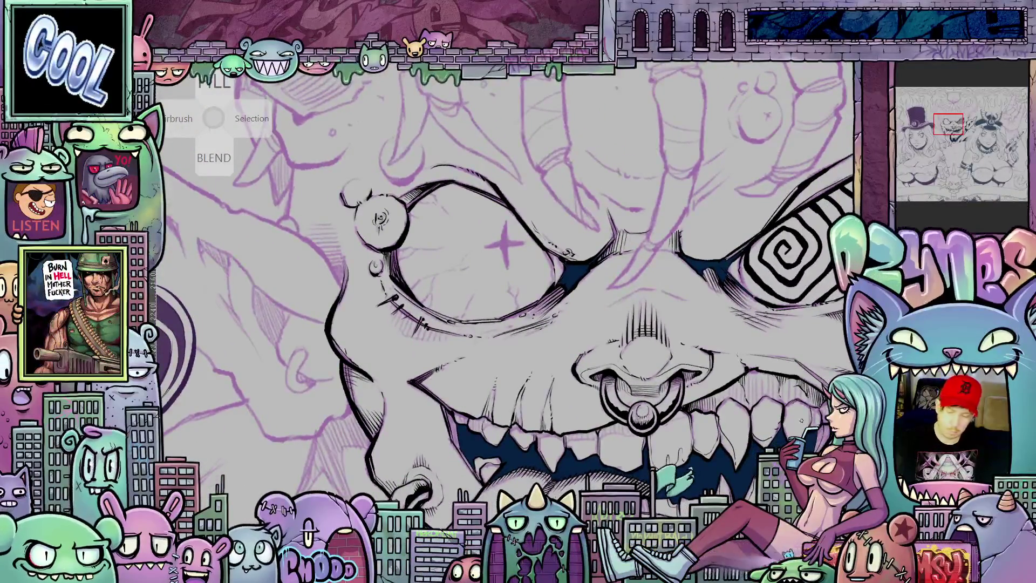
key(ctrl+z)
key(ctrl+z)
key(ctrl+z)
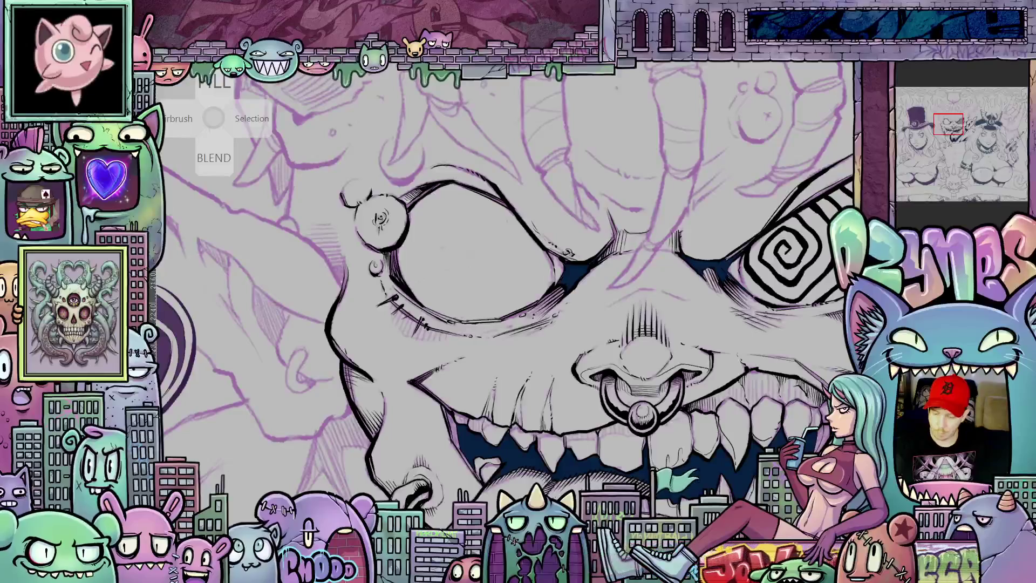
drag(645, 63, 645, 378)
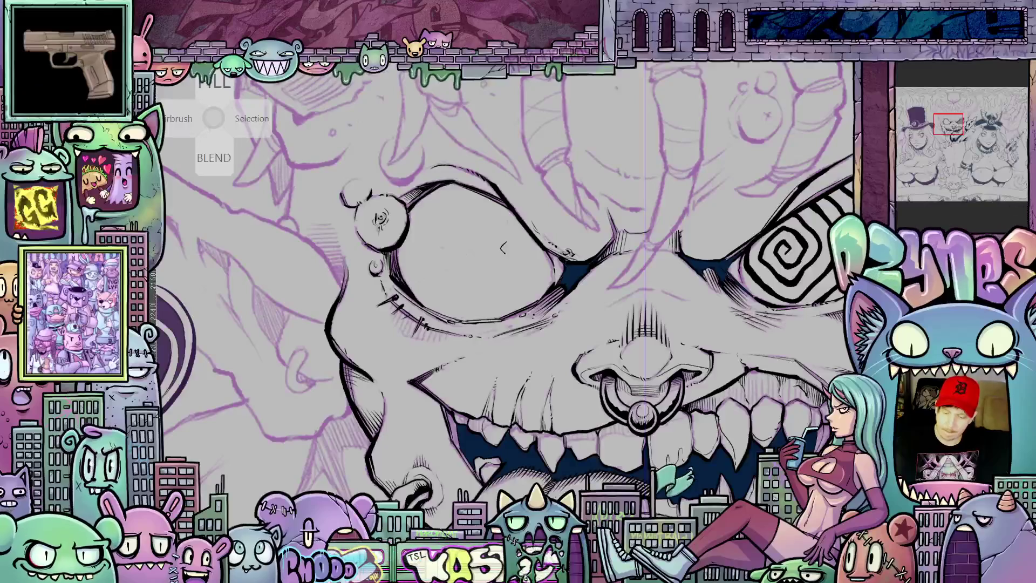
Step: Draw a black spiral pupil in the left eye to match the right one
mouse_move(503, 248)
mouse_down()
mouse_move(579, 286)
mouse_move(570, 300)
mouse_move(555, 296)
mouse_move(552, 309)
mouse_move(524, 289)
mouse_move(536, 281)
mouse_move(552, 280)
mouse_move(565, 311)
mouse_move(514, 322)
mouse_move(506, 298)
mouse_move(519, 275)
mouse_move(541, 267)
mouse_up()
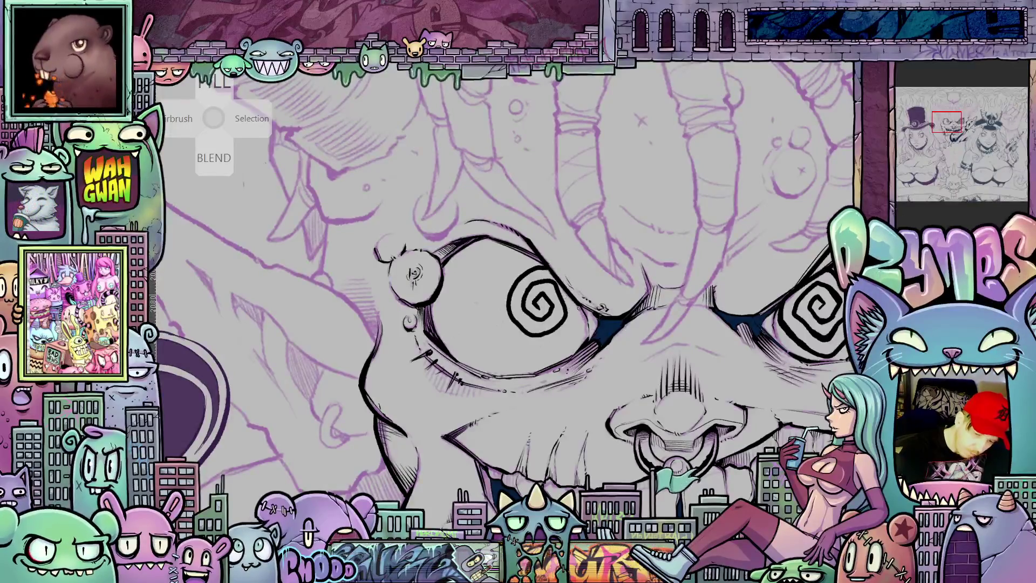
mouse_move(578, 301)
mouse_down()
mouse_move(576, 331)
mouse_move(538, 354)
mouse_move(498, 331)
mouse_move(485, 303)
mouse_move(490, 274)
mouse_move(516, 258)
mouse_up()
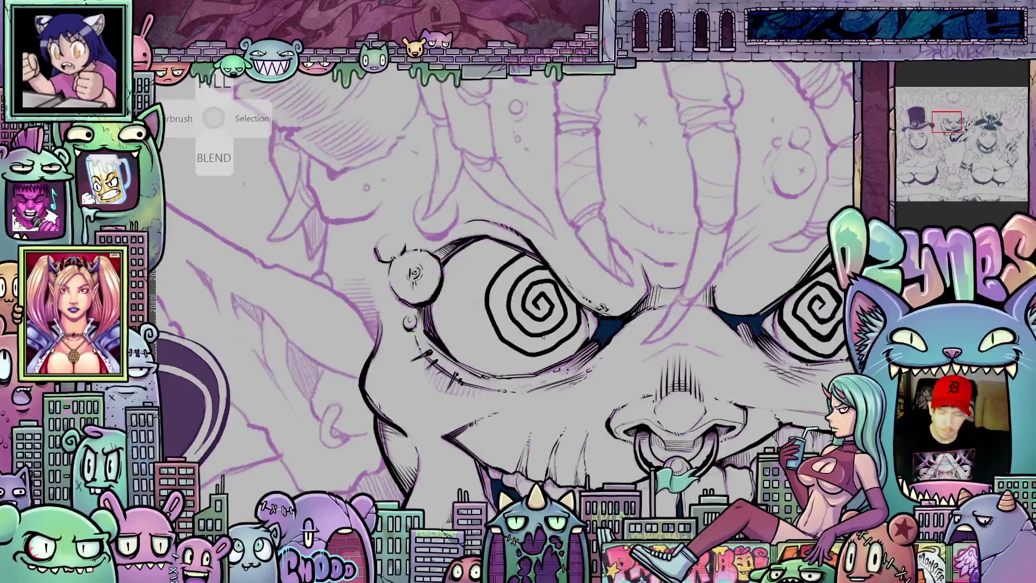
Step: Ink a shadow line below the left spiral eye and a stroke down its edge
scroll(543, 337, down, 5)
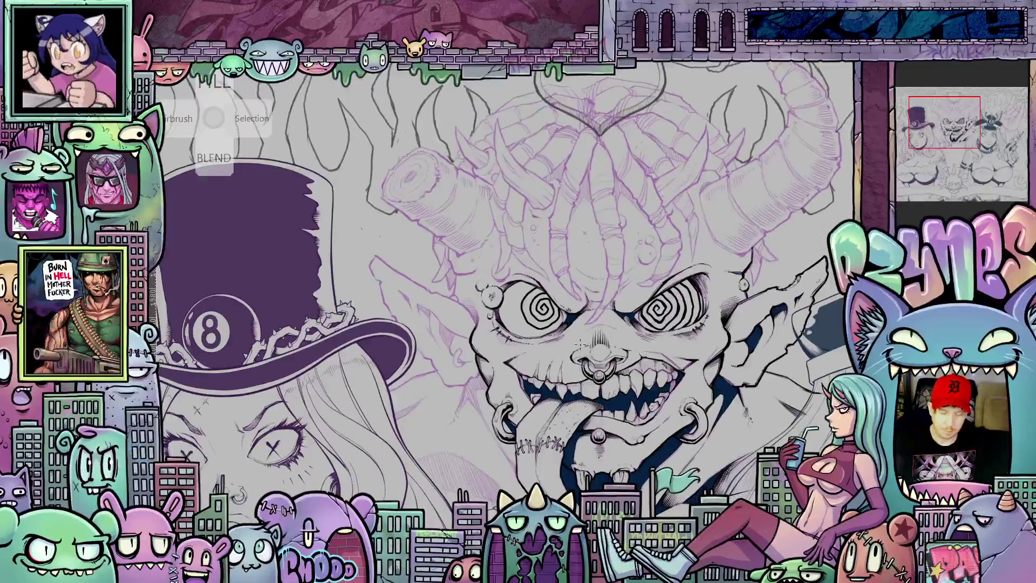
scroll(580, 344, up, 3)
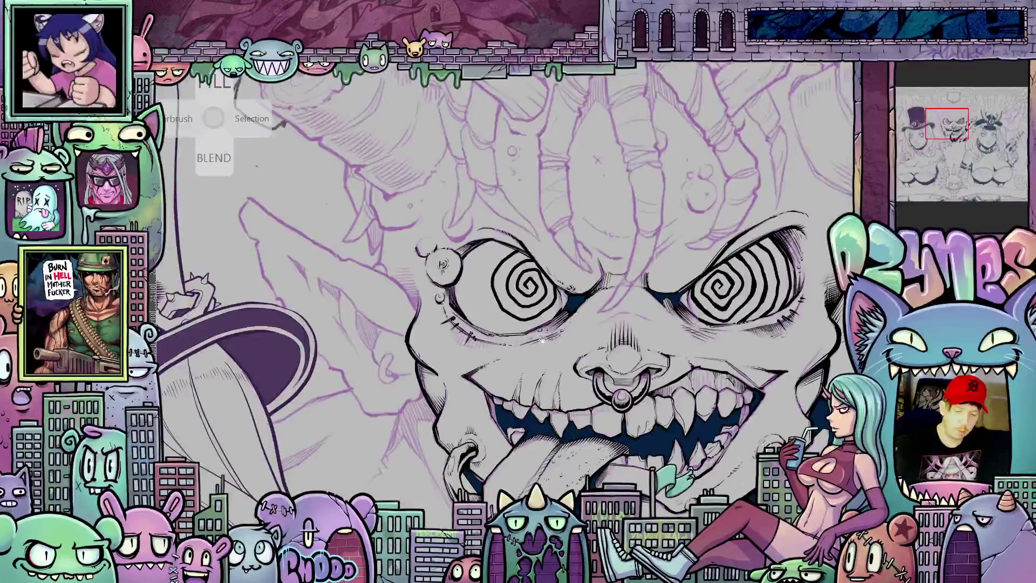
scroll(543, 340, down, 1)
scroll(555, 286, up, 1)
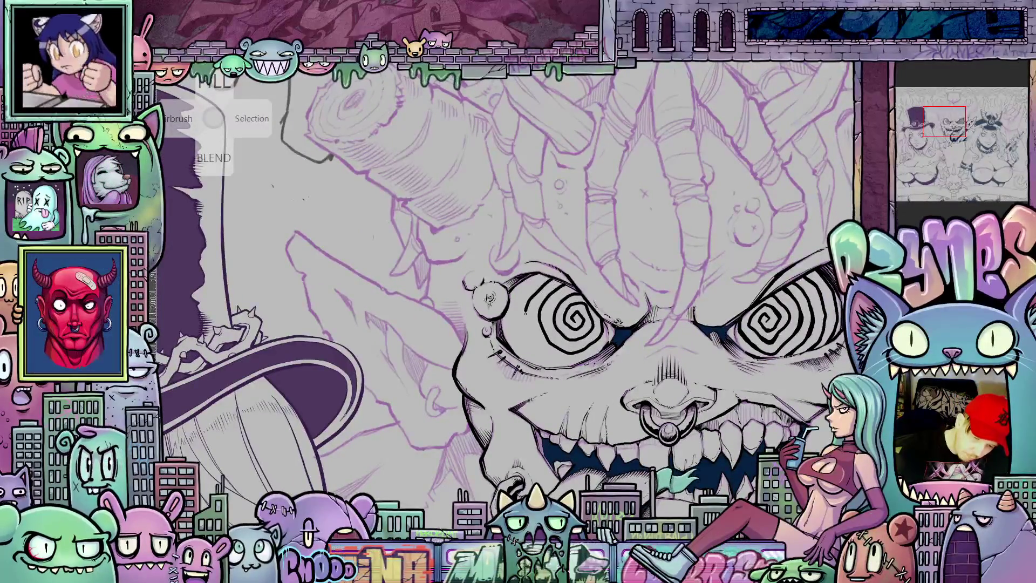
drag(525, 312, 534, 343)
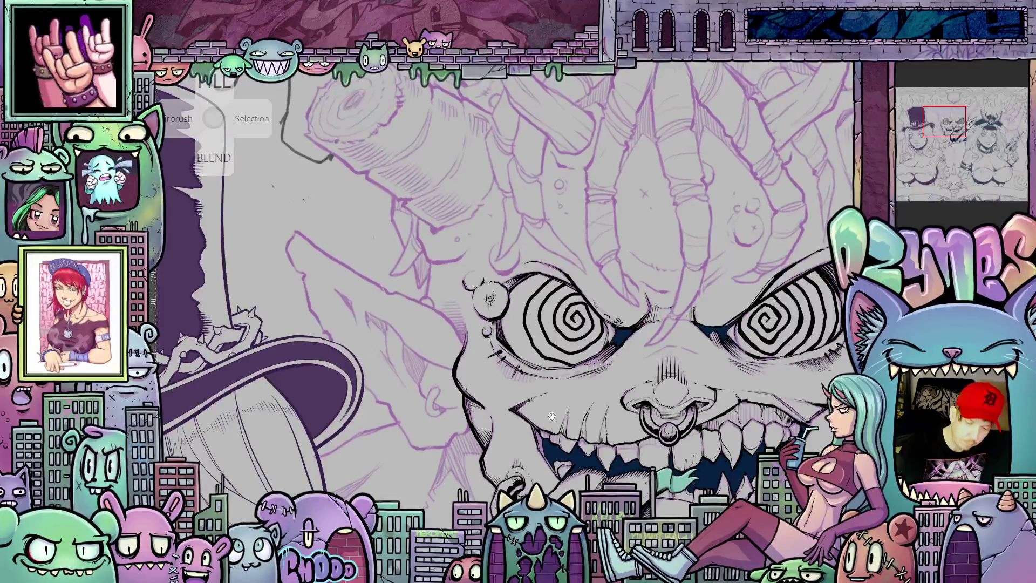
drag(552, 416, 571, 427)
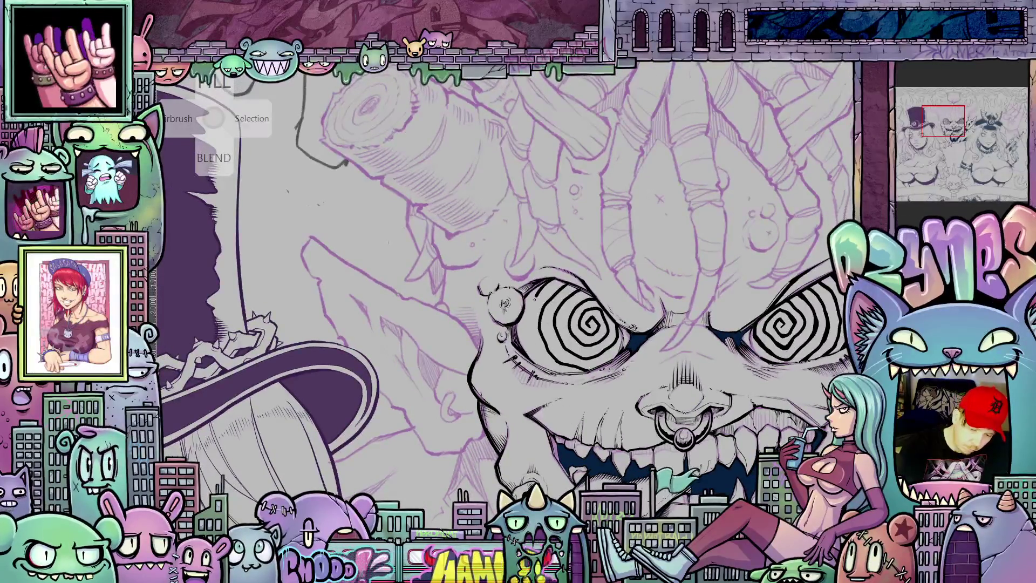
drag(526, 314, 543, 362)
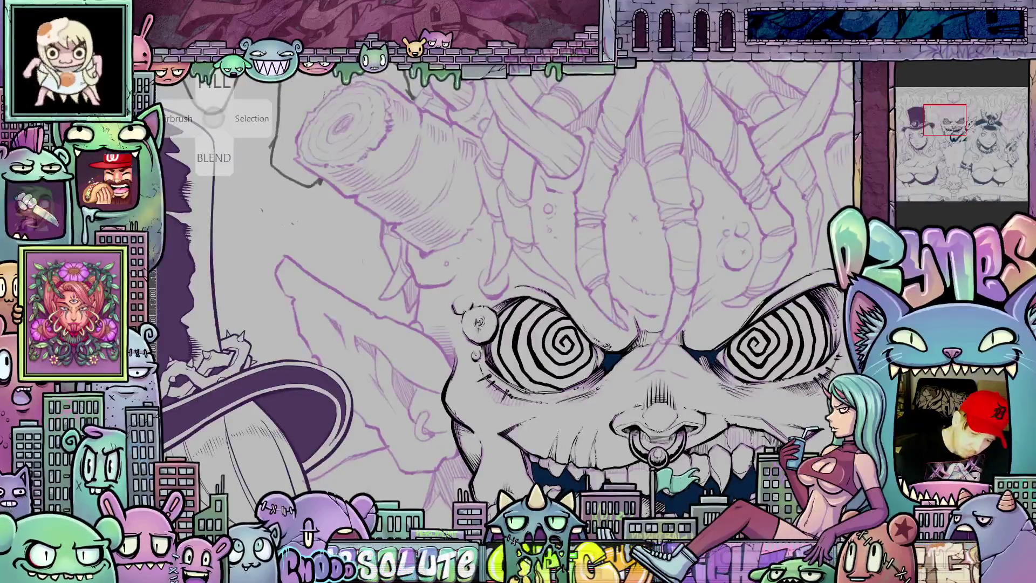
drag(589, 404, 569, 432)
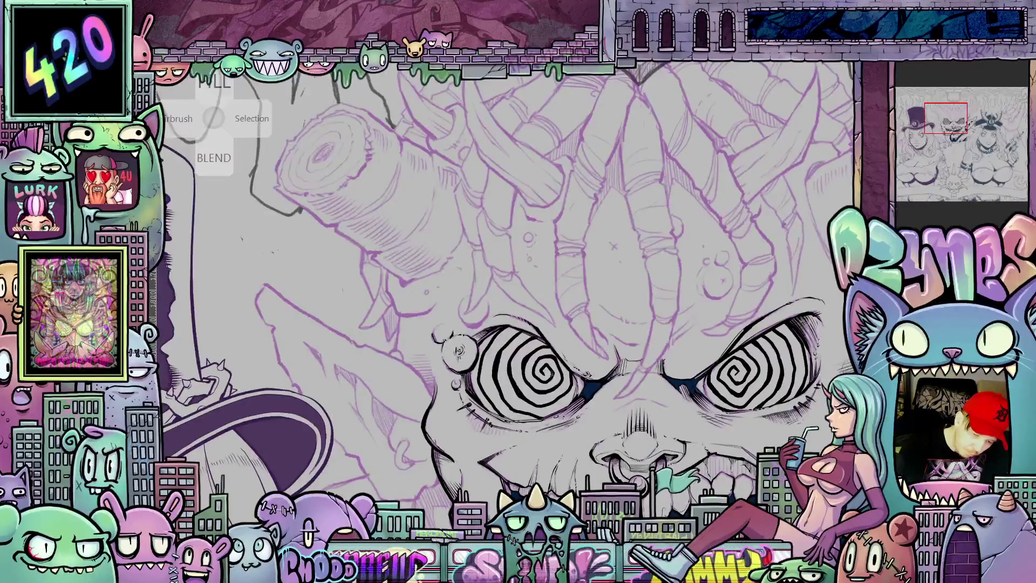
drag(565, 444, 569, 431)
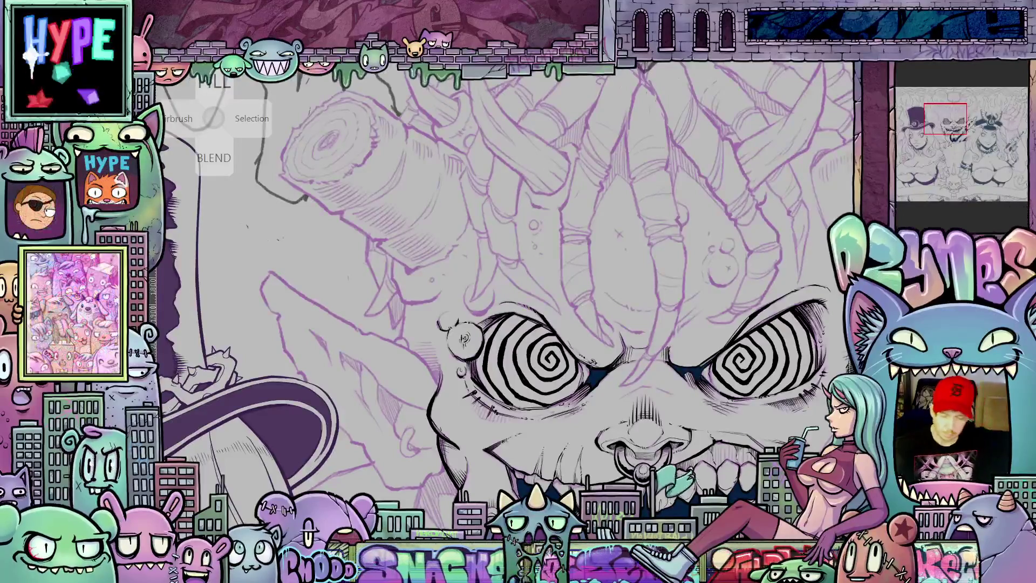
scroll(505, 276, down, 3)
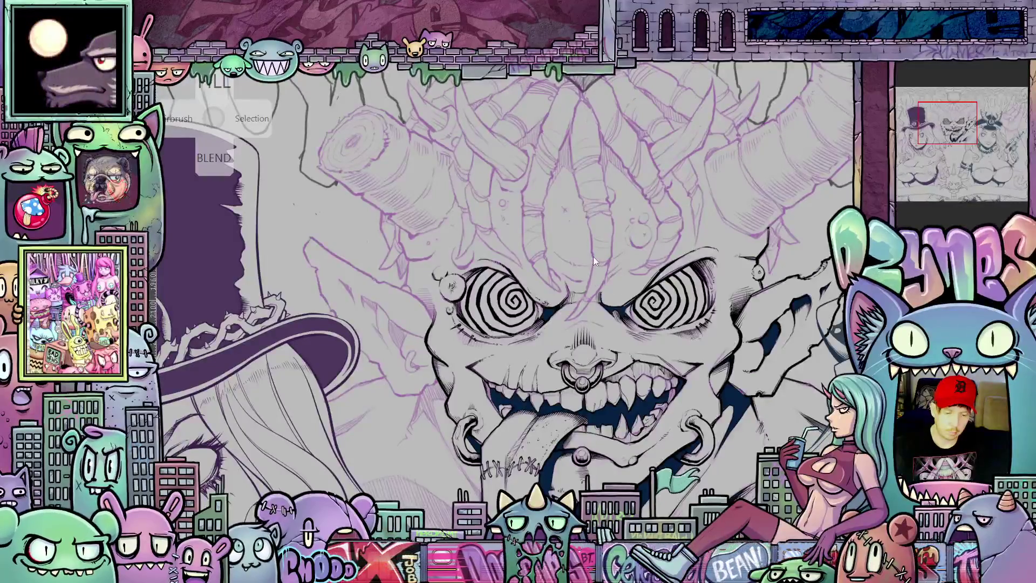
Step: Save the drawing, then check the mouth, tongue and top-hat girl
key(ctrl+s)
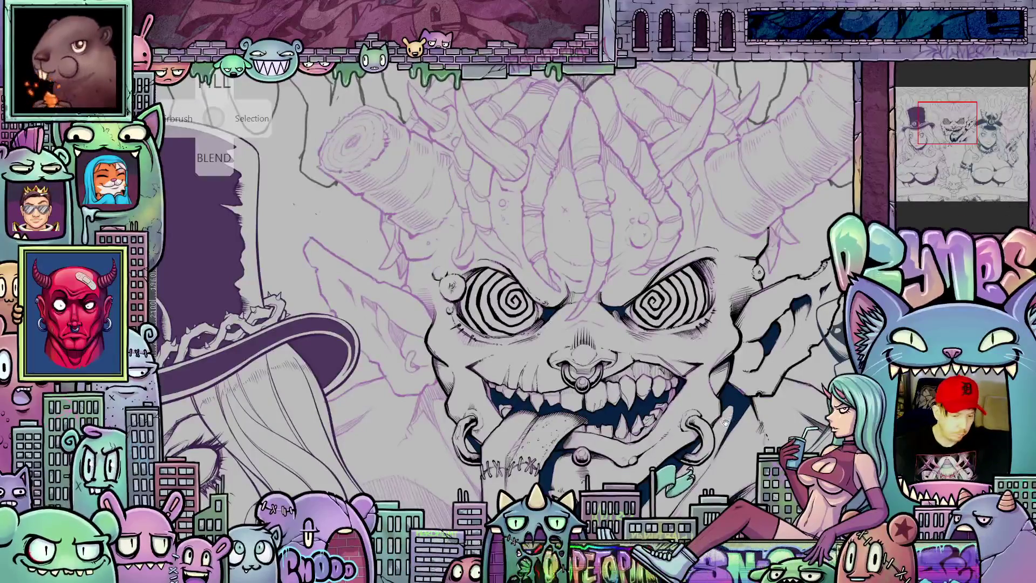
mouse_move(725, 423)
mouse_down()
mouse_move(710, 436)
mouse_move(713, 391)
mouse_up()
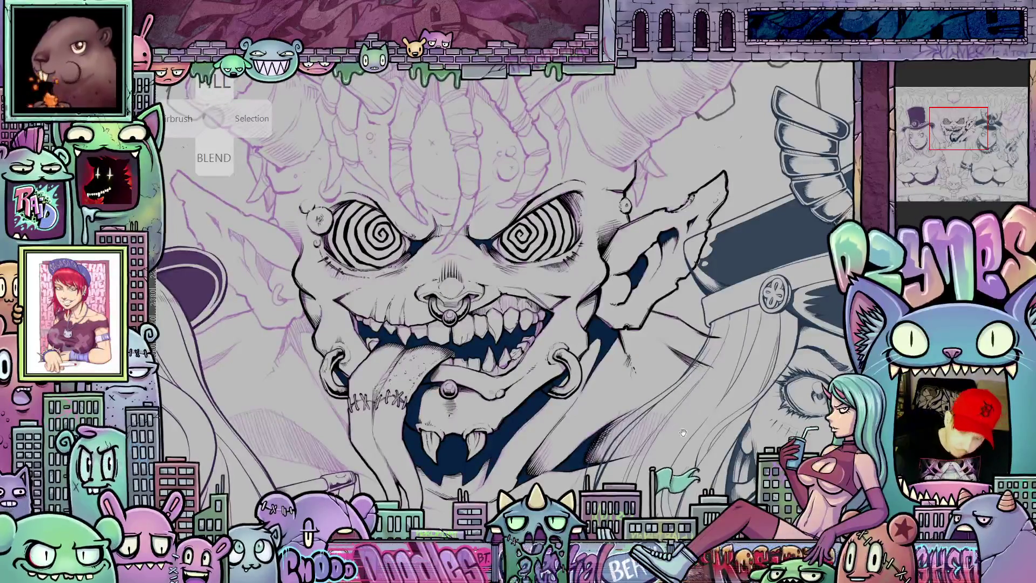
drag(683, 433, 679, 404)
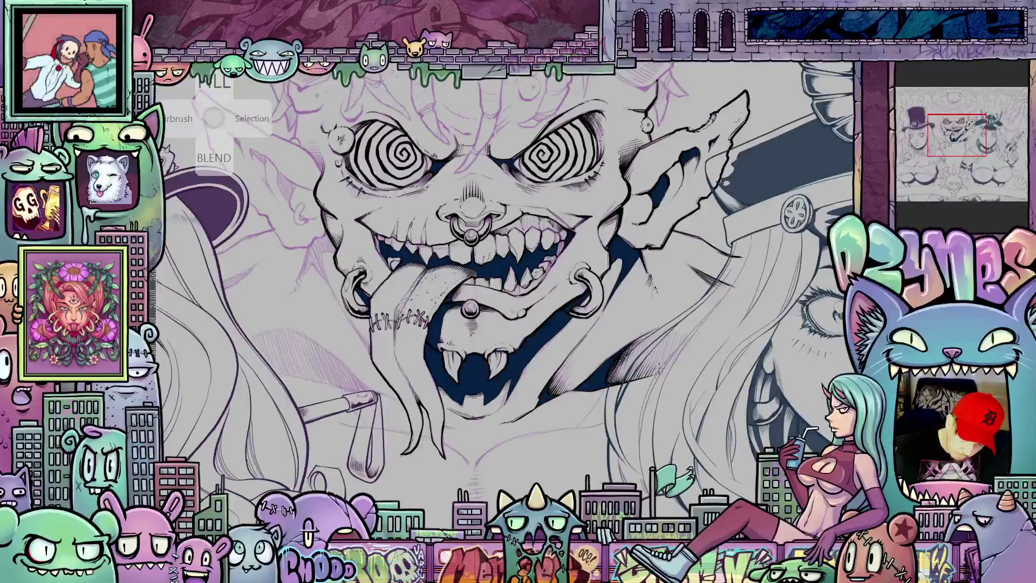
drag(642, 444, 696, 486)
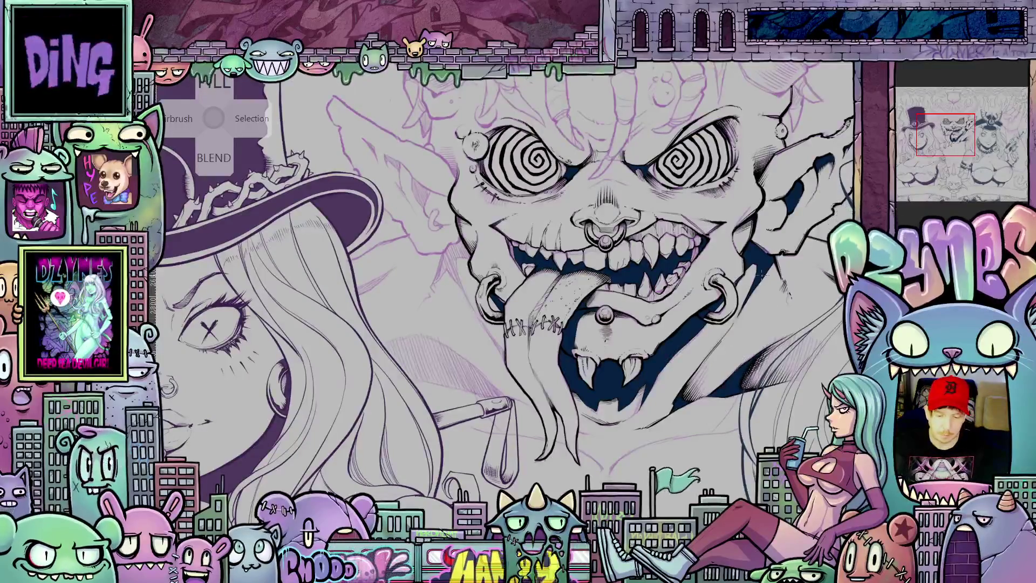
scroll(679, 307, up, 5)
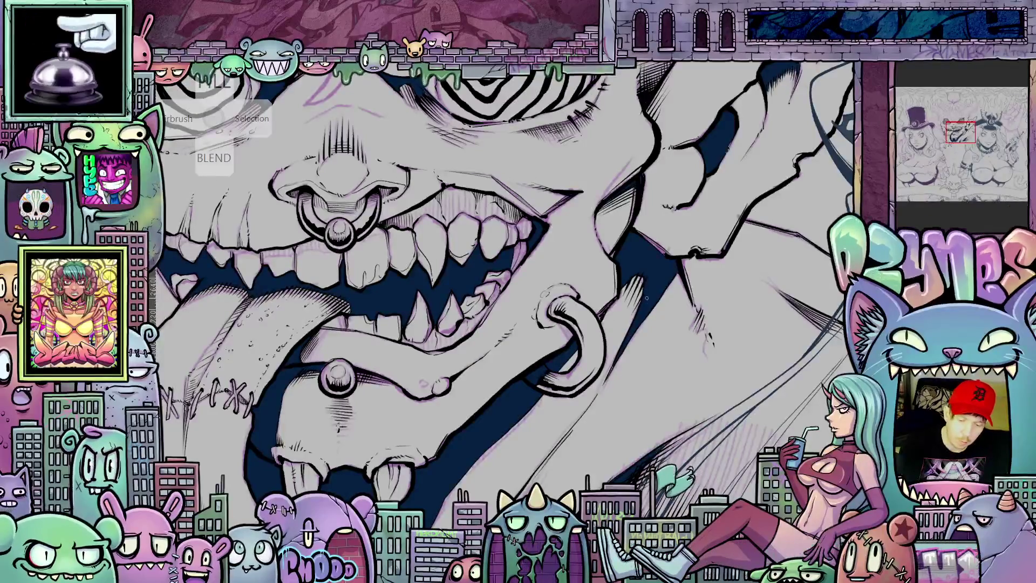
drag(713, 382, 463, 186)
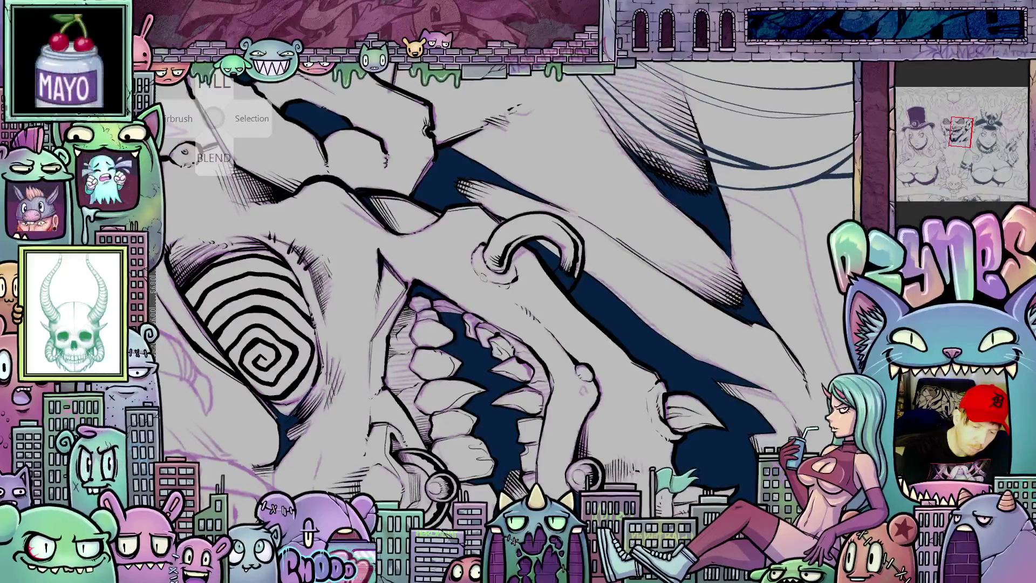
mouse_move(486, 195)
mouse_down()
mouse_move(623, 429)
mouse_move(667, 354)
mouse_move(648, 376)
mouse_move(650, 354)
mouse_move(594, 406)
mouse_move(527, 489)
mouse_move(525, 401)
mouse_up()
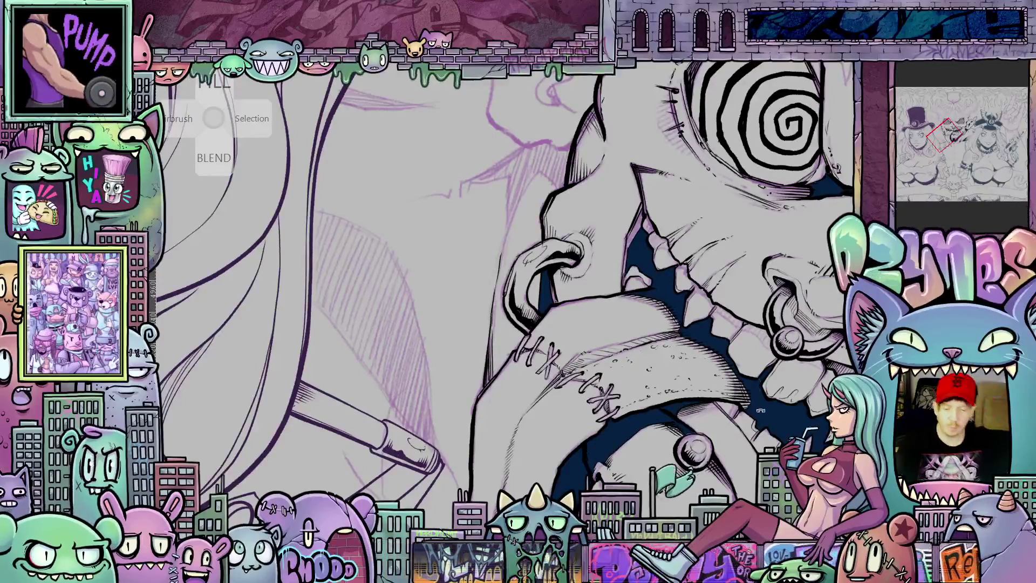
mouse_move(760, 411)
mouse_down()
mouse_move(742, 350)
mouse_move(743, 426)
mouse_up()
scroll(742, 350, up, 3)
drag(573, 452, 646, 505)
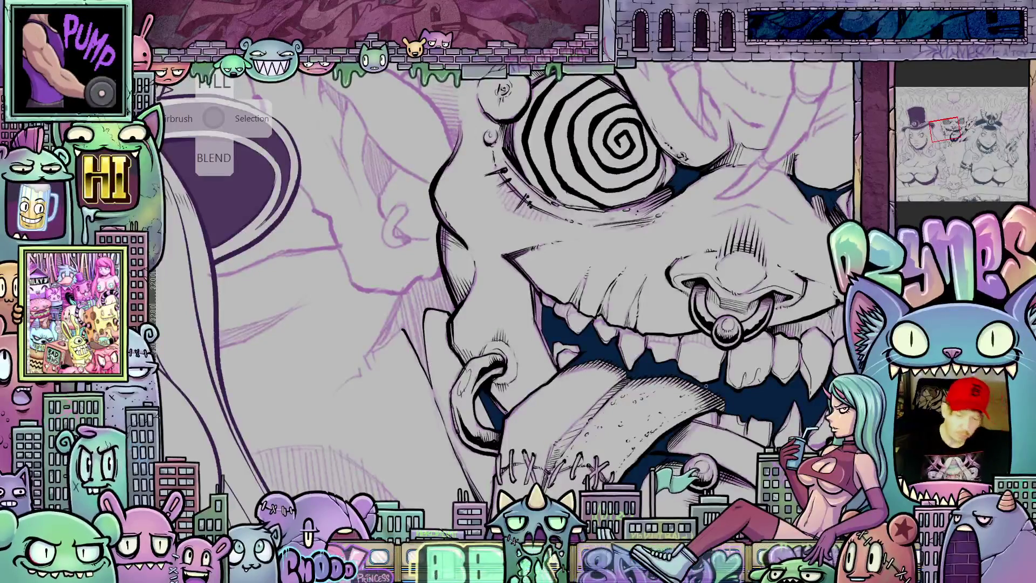
scroll(666, 372, down, 3)
scroll(666, 371, up, 3)
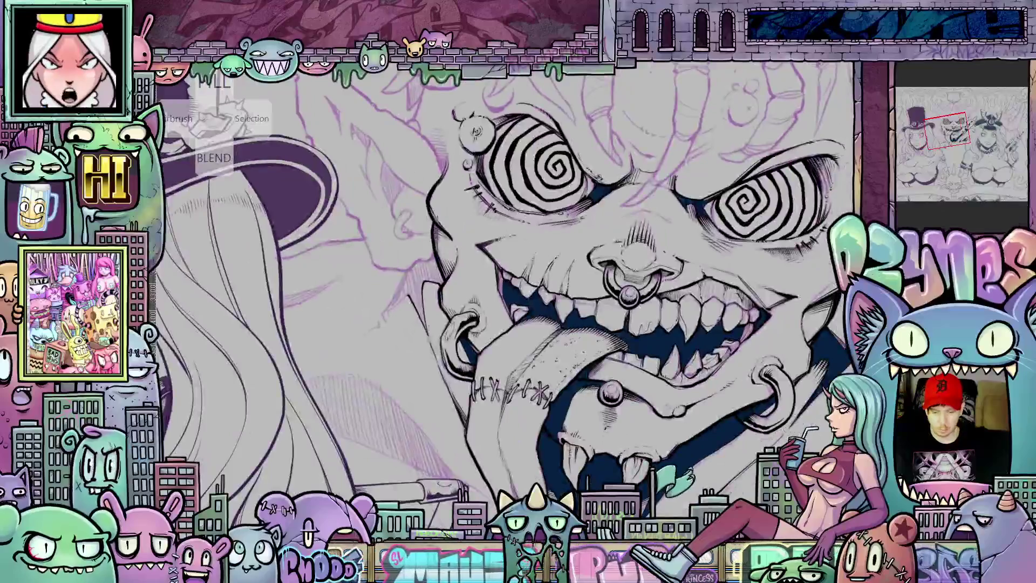
drag(666, 372, 653, 366)
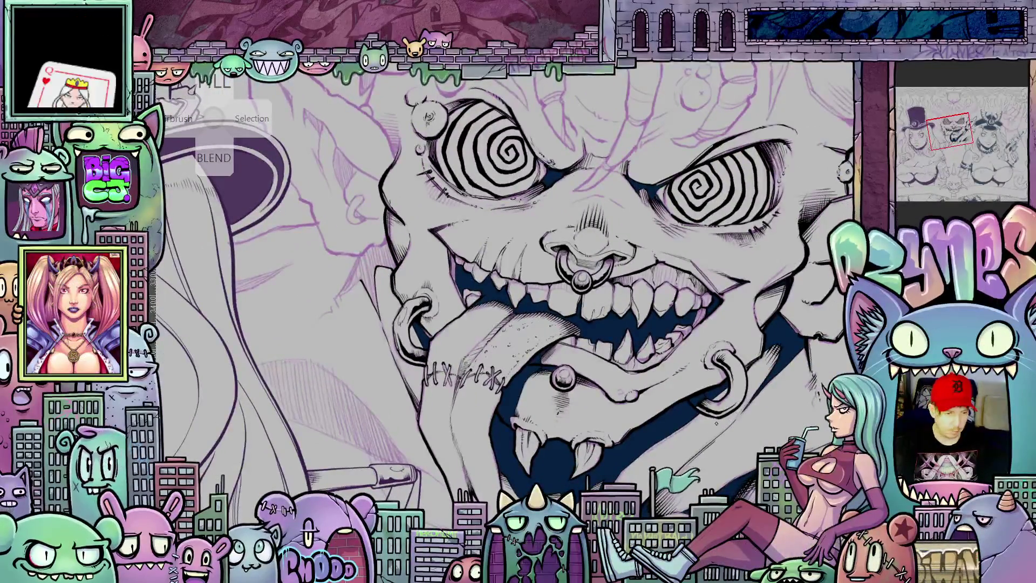
scroll(719, 423, up, 2)
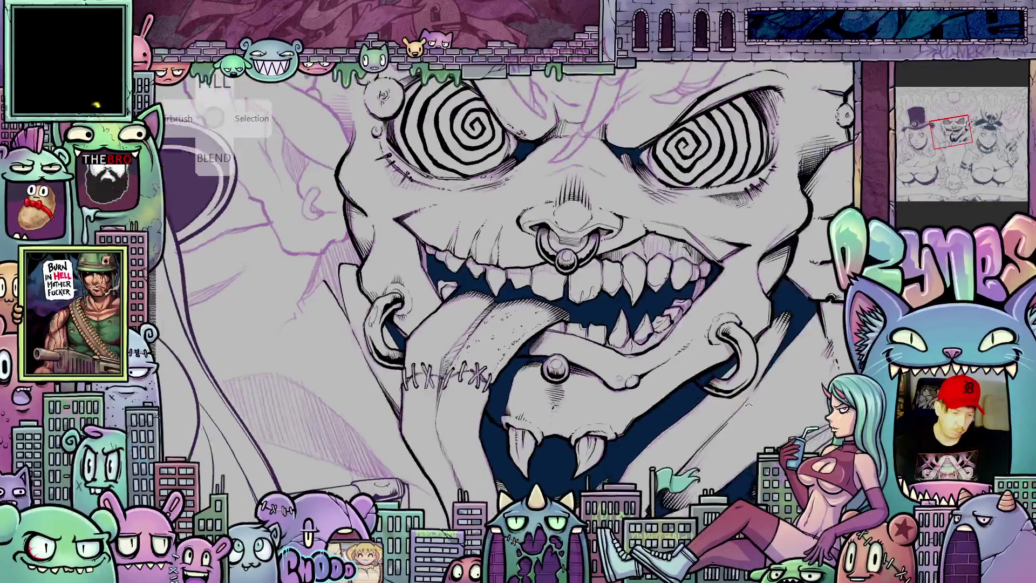
drag(538, 410, 714, 425)
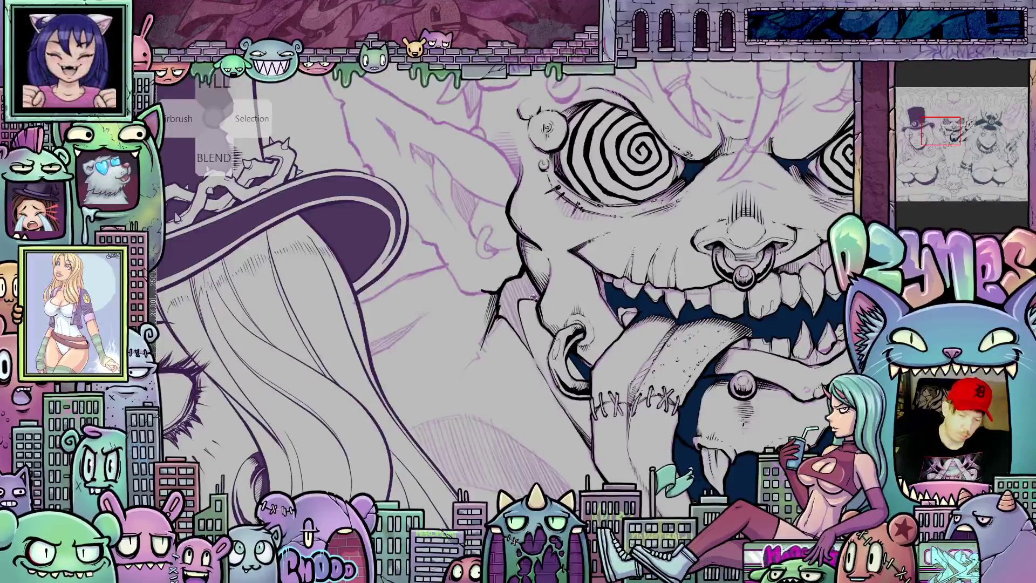
Step: Fill the crack beside the left cheek with dark blue and reframe on the face and hat
click(532, 297)
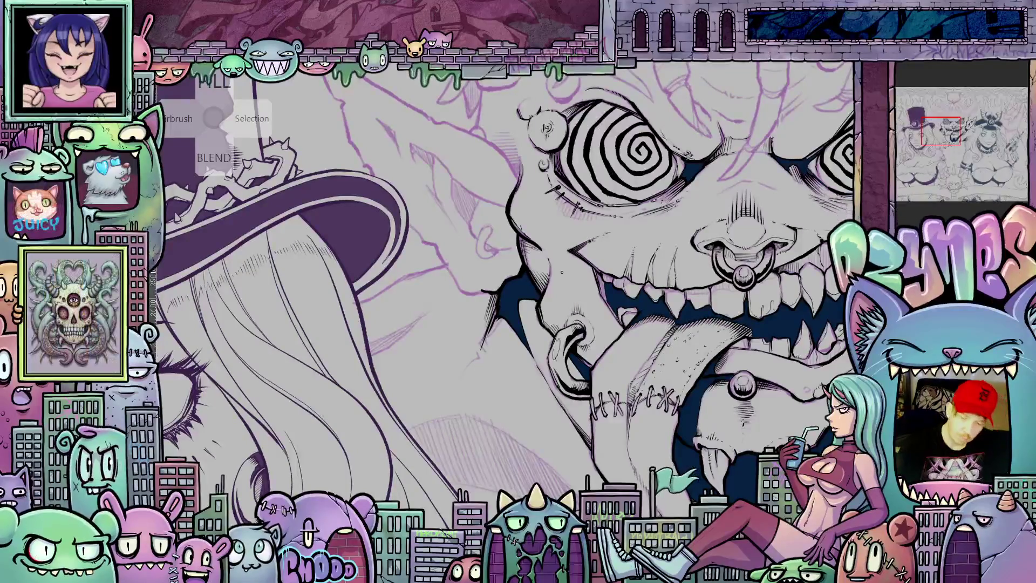
scroll(699, 418, down, 3)
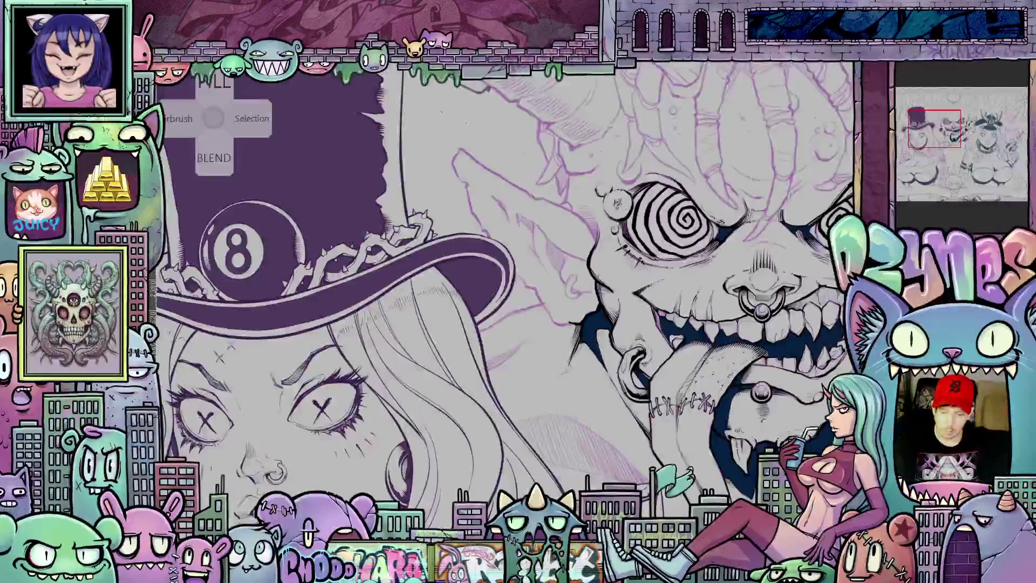
scroll(699, 418, right, 3)
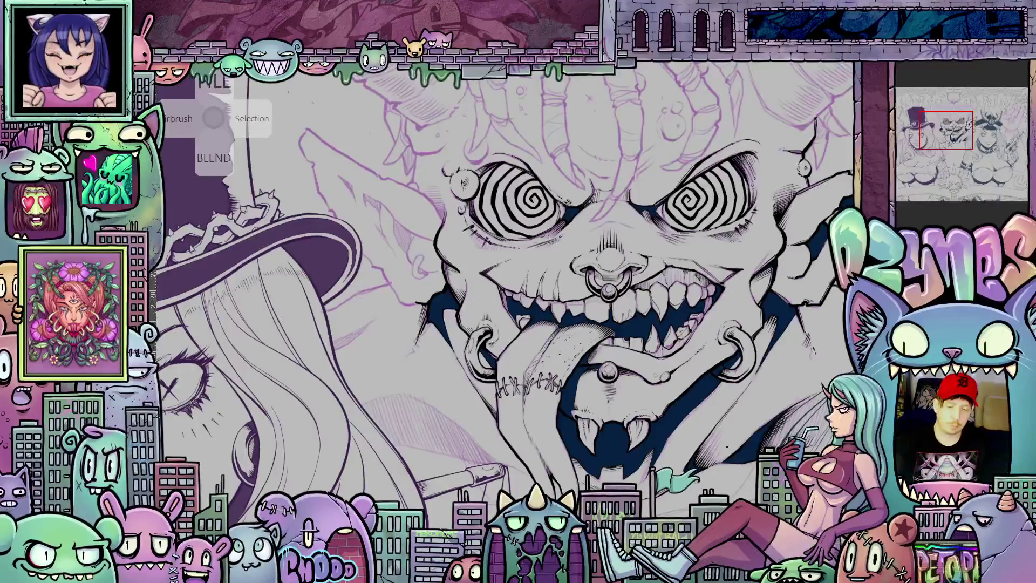
drag(688, 438, 714, 419)
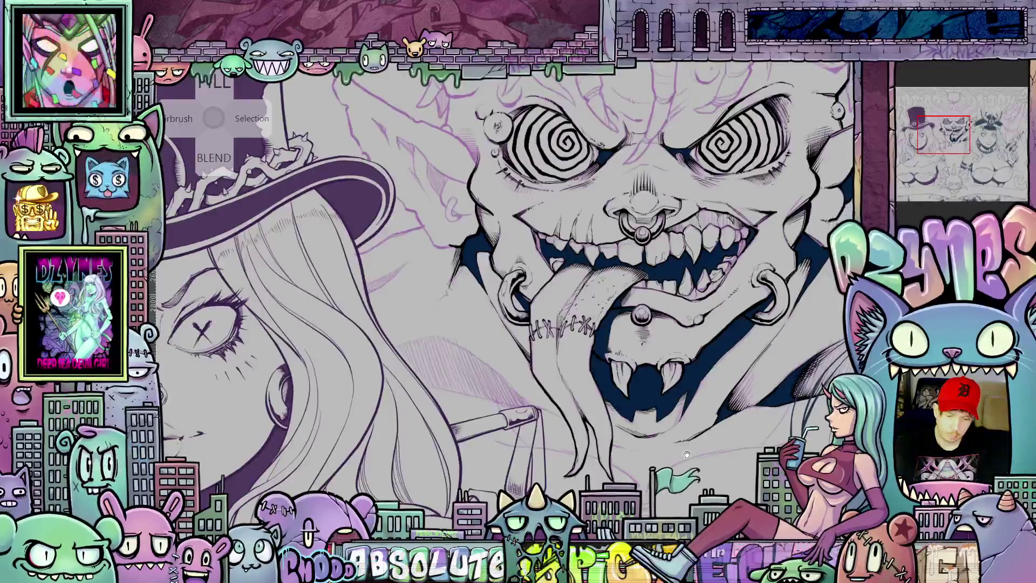
scroll(687, 454, up, 2)
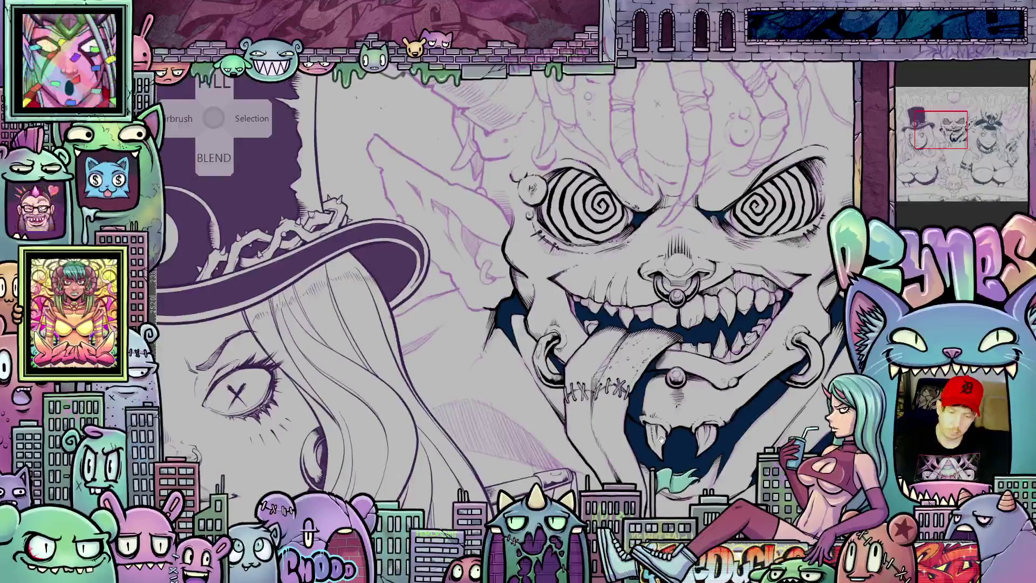
drag(486, 270, 540, 357)
scroll(591, 357, up, 2)
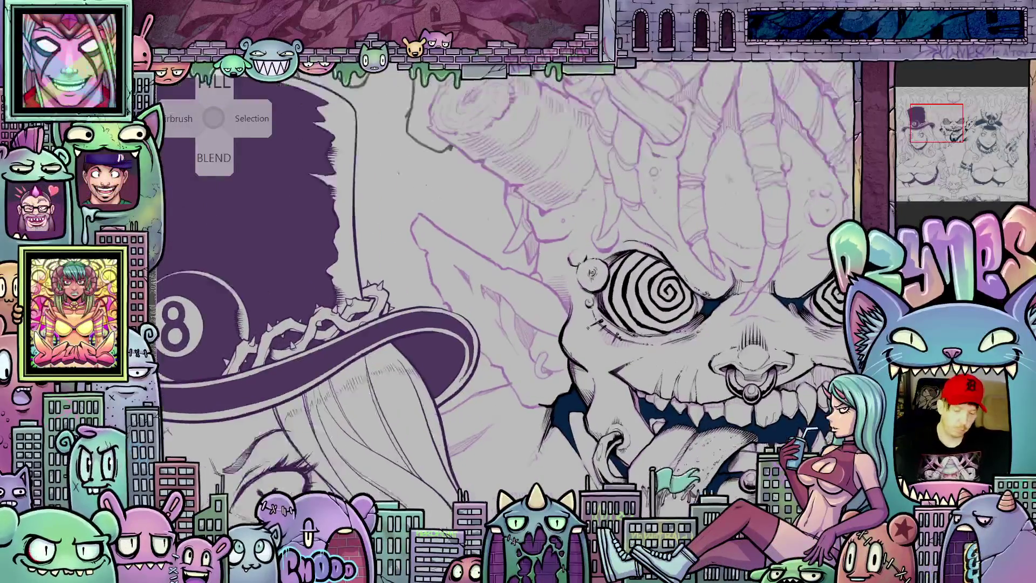
Step: Ink the head contour upward above the left spiral eye on a rotated canvas
scroll(590, 357, up, 1)
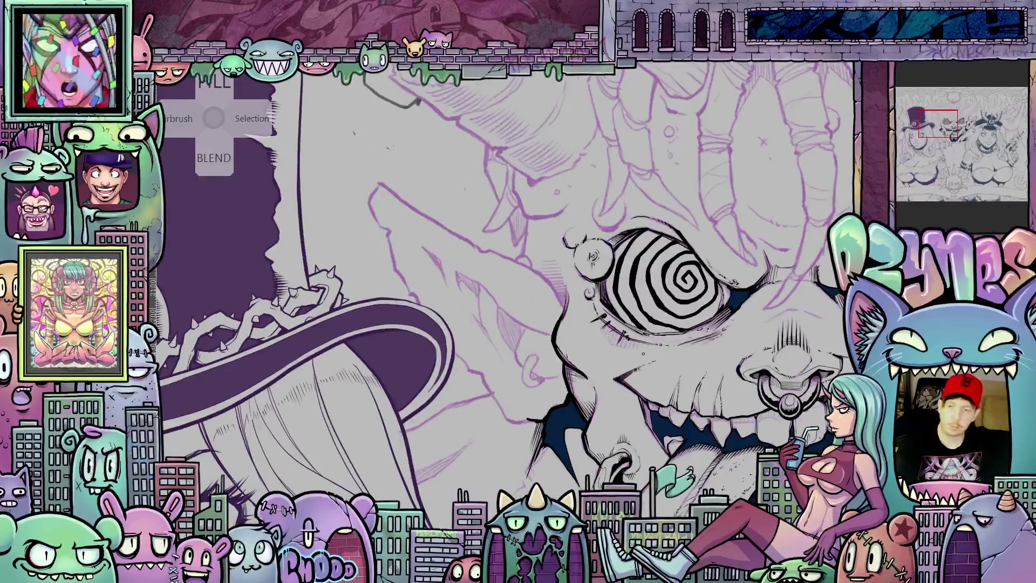
key(6)
key(6)
key(6)
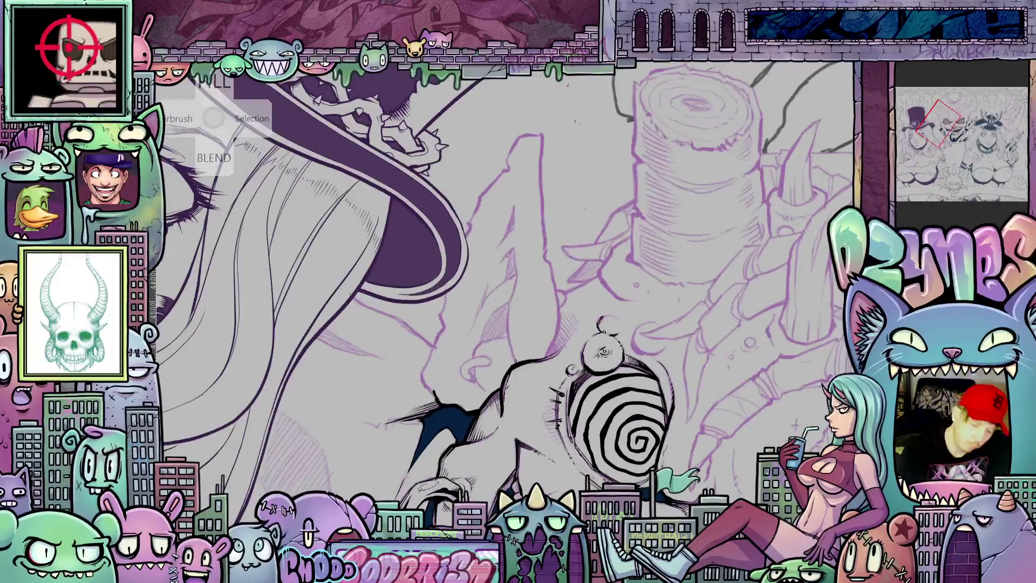
drag(517, 362, 506, 307)
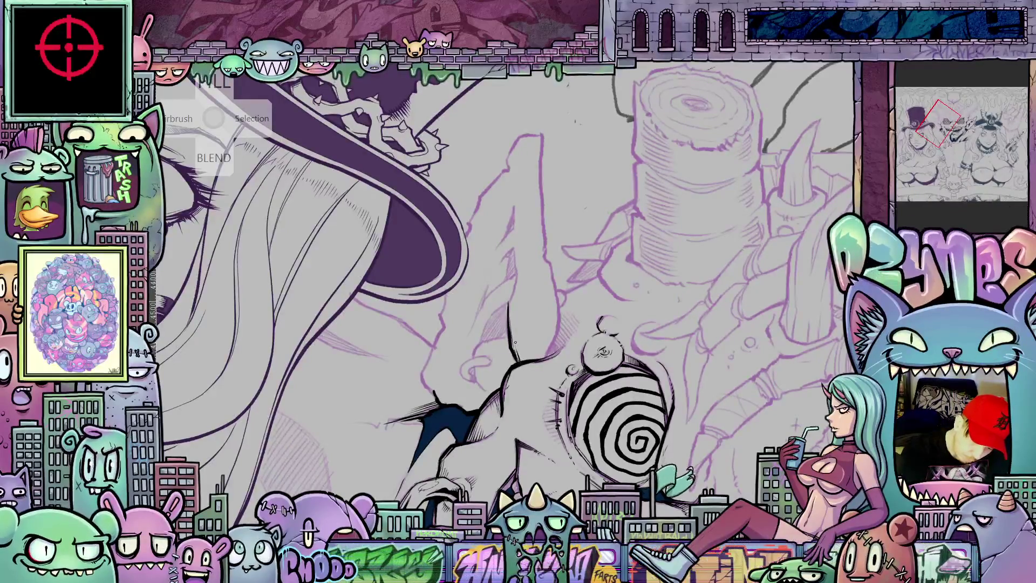
drag(517, 346, 524, 361)
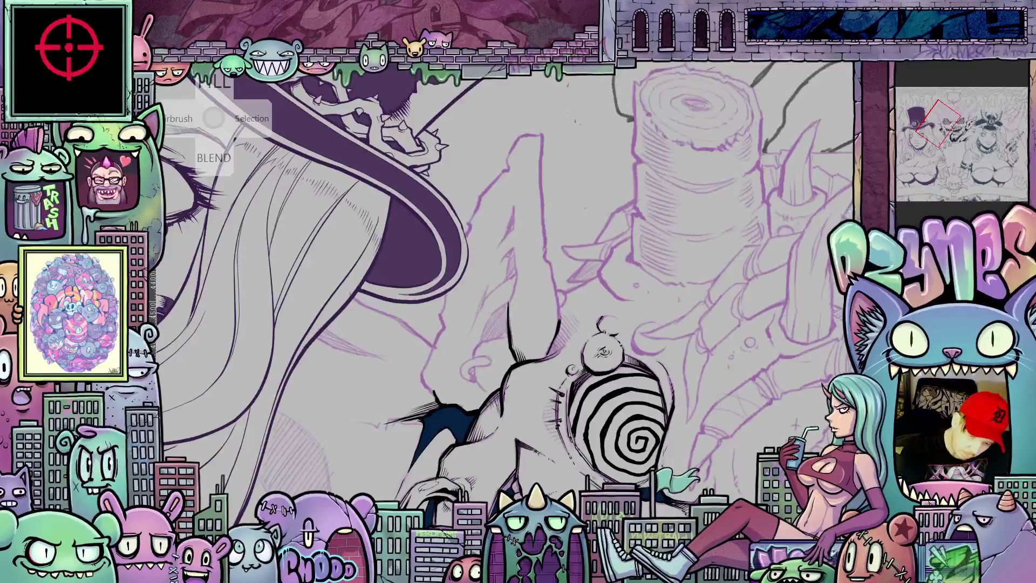
drag(557, 285, 541, 252)
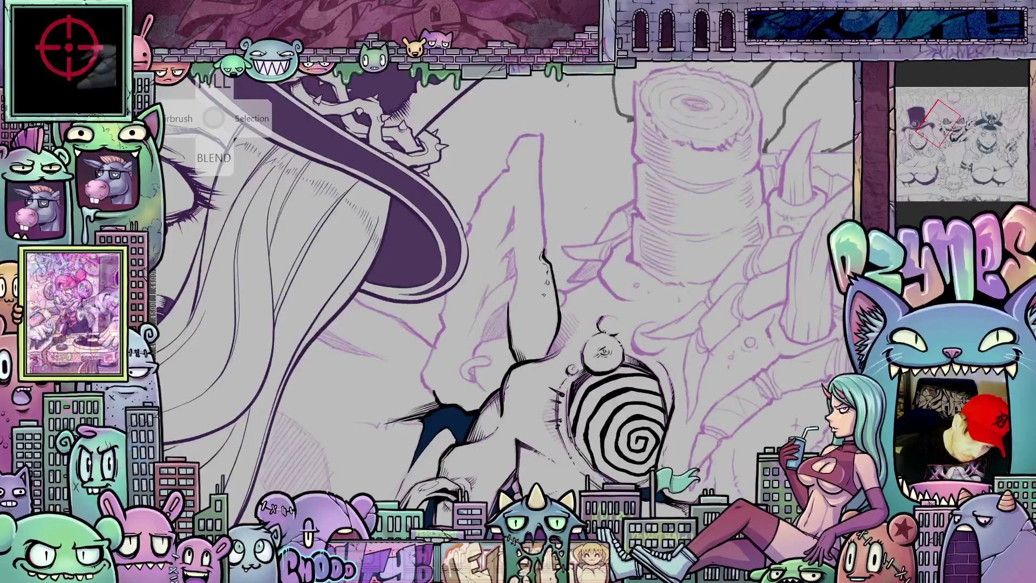
drag(544, 291, 547, 296)
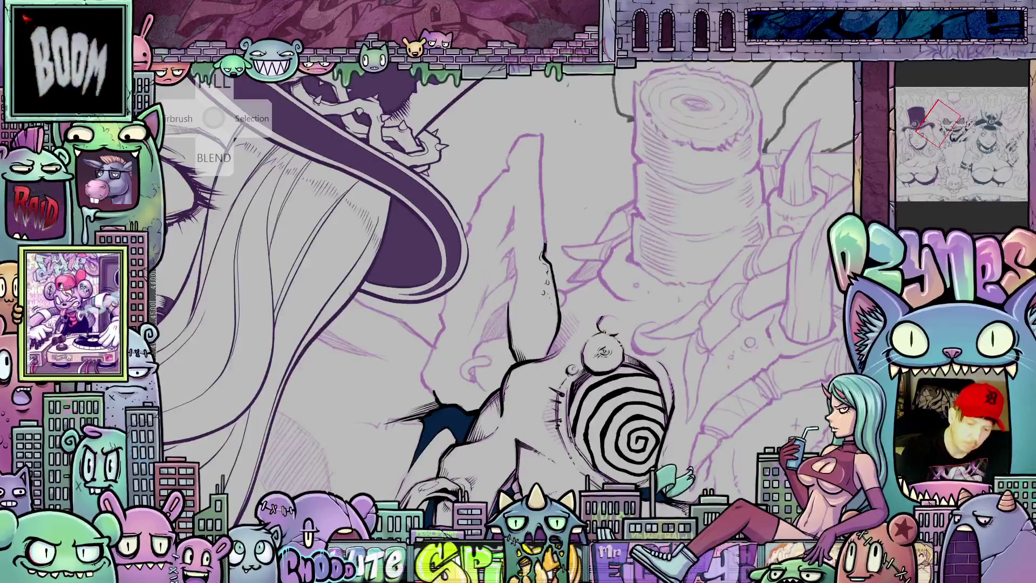
drag(546, 243, 541, 173)
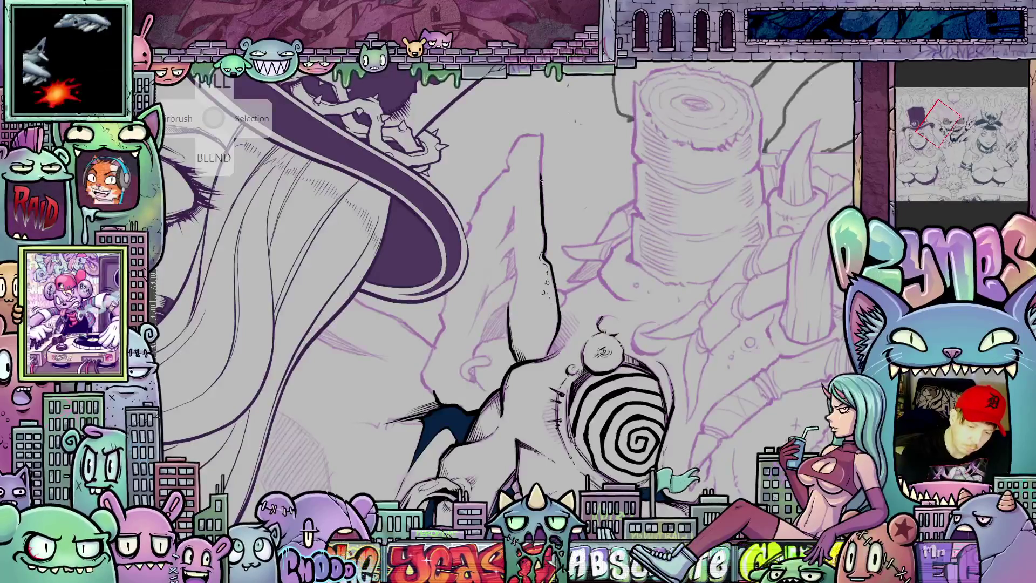
Step: Hide the purple fill inside the top hat, leaving only its outlines
scroll(541, 216, up, 2)
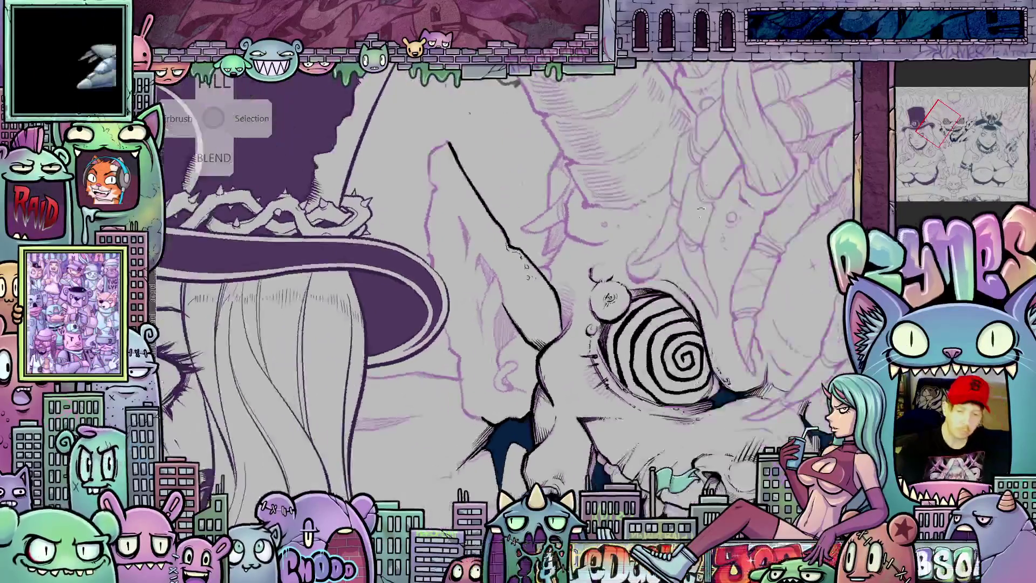
mouse_move(550, 380)
mouse_down()
mouse_move(669, 402)
mouse_move(684, 372)
mouse_up()
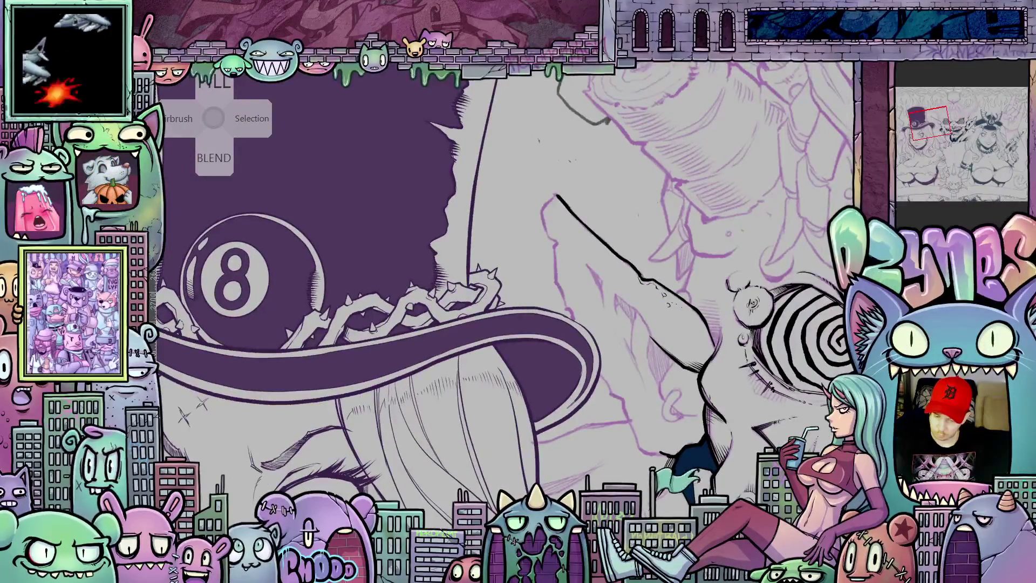
key(ctrl+z)
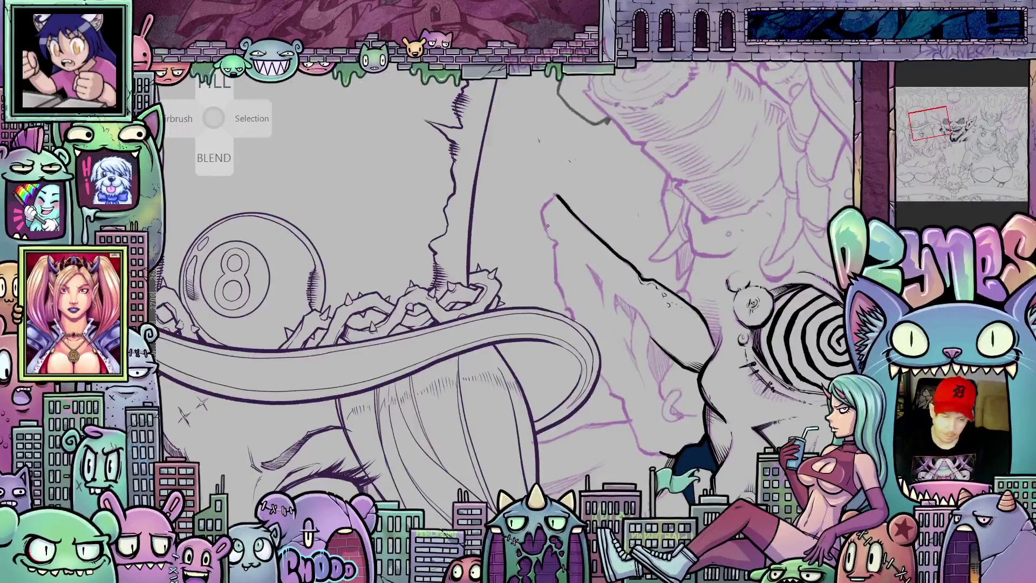
scroll(548, 225, up, 2)
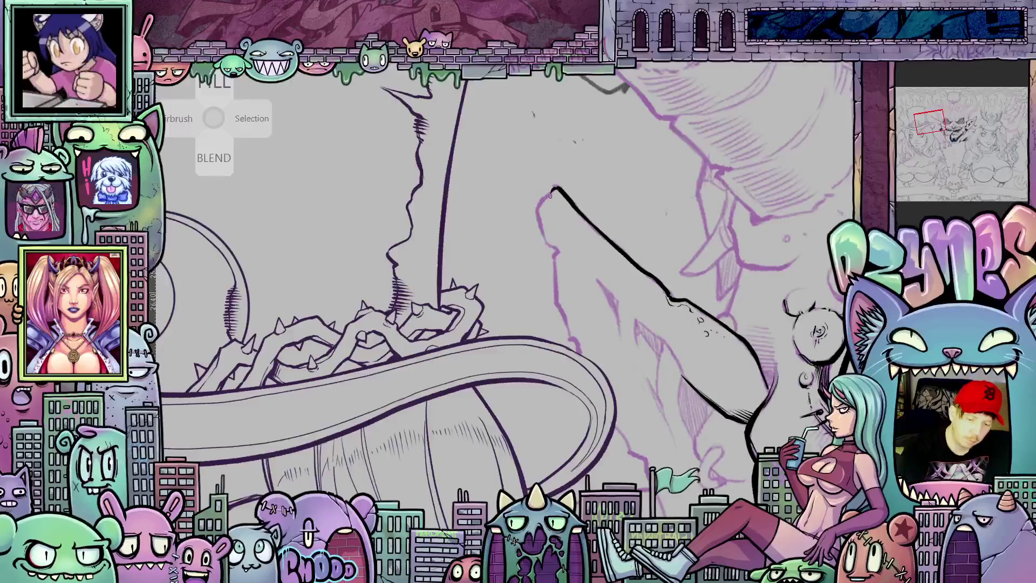
Step: Ink a thin crease line from the outline's top corner down toward the spiral eye
mouse_move(555, 188)
mouse_down()
mouse_move(538, 214)
mouse_move(548, 243)
mouse_up()
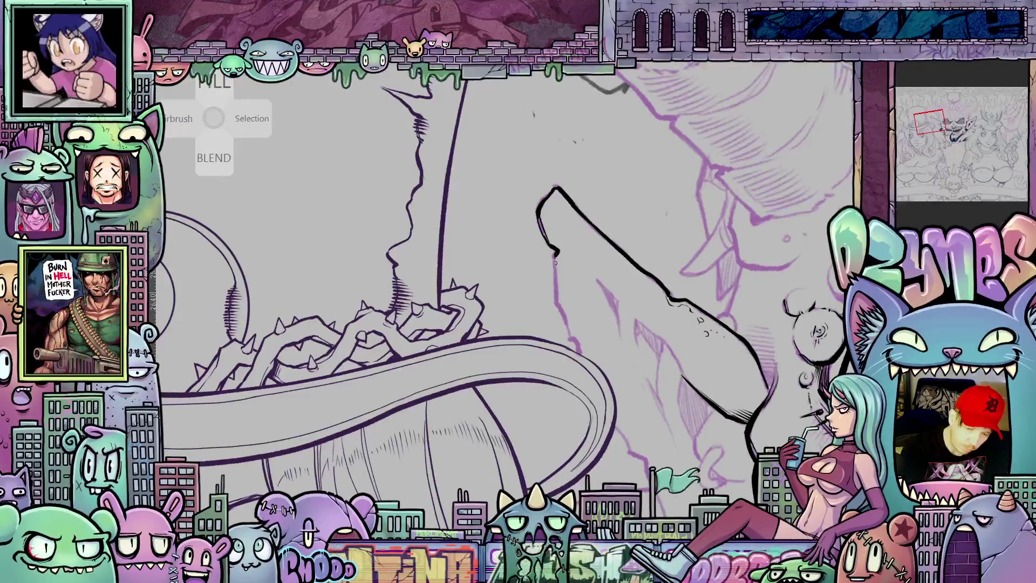
drag(556, 265, 559, 308)
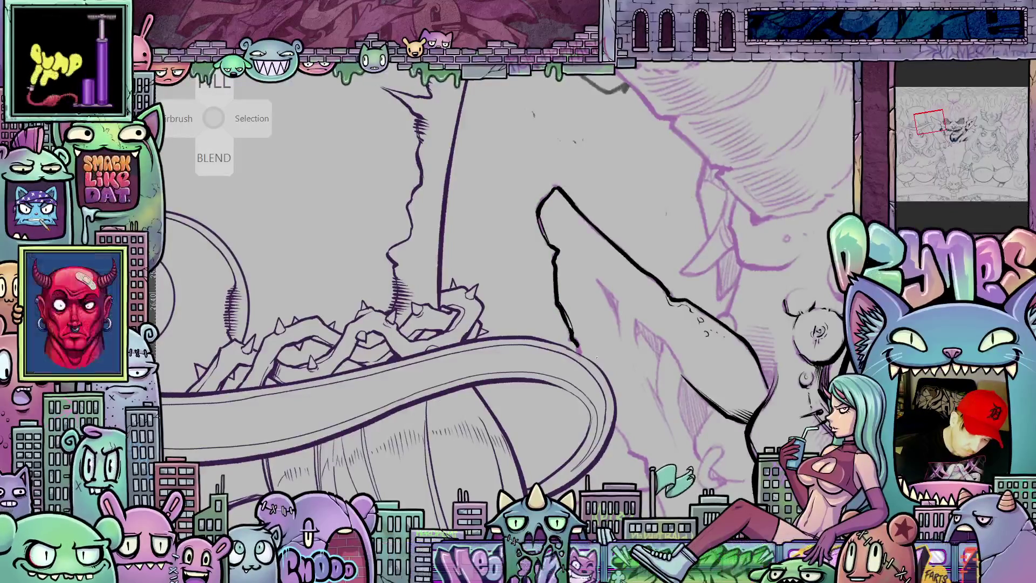
drag(638, 391, 614, 330)
mouse_move(556, 288)
mouse_down()
mouse_move(560, 317)
mouse_move(624, 404)
mouse_up()
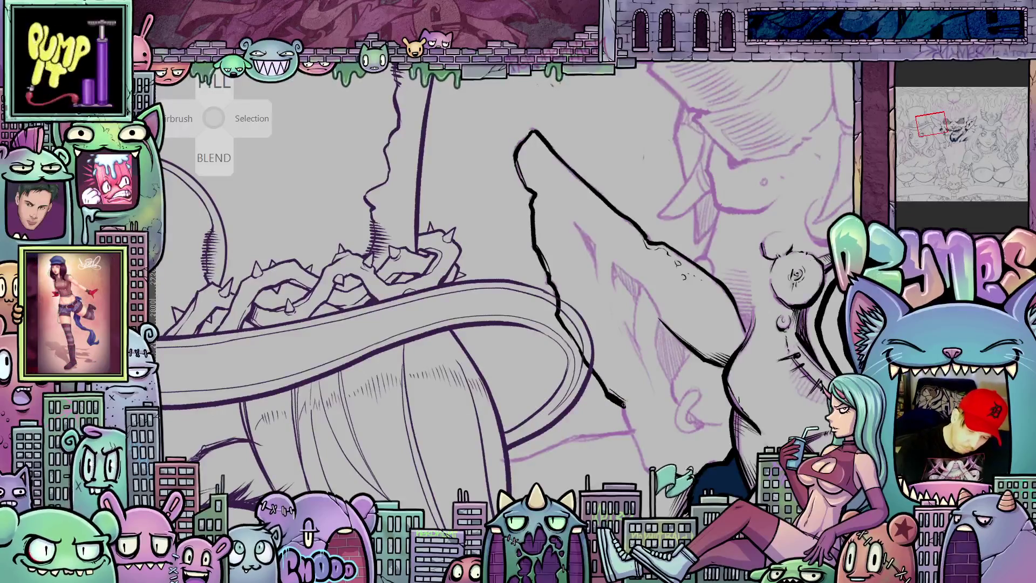
drag(752, 465, 652, 369)
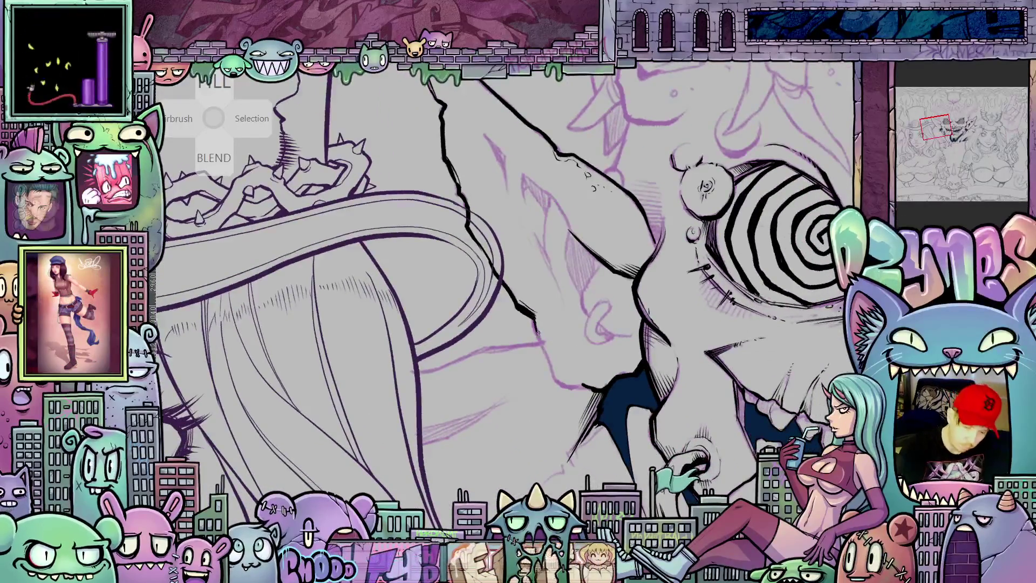
drag(540, 337, 553, 373)
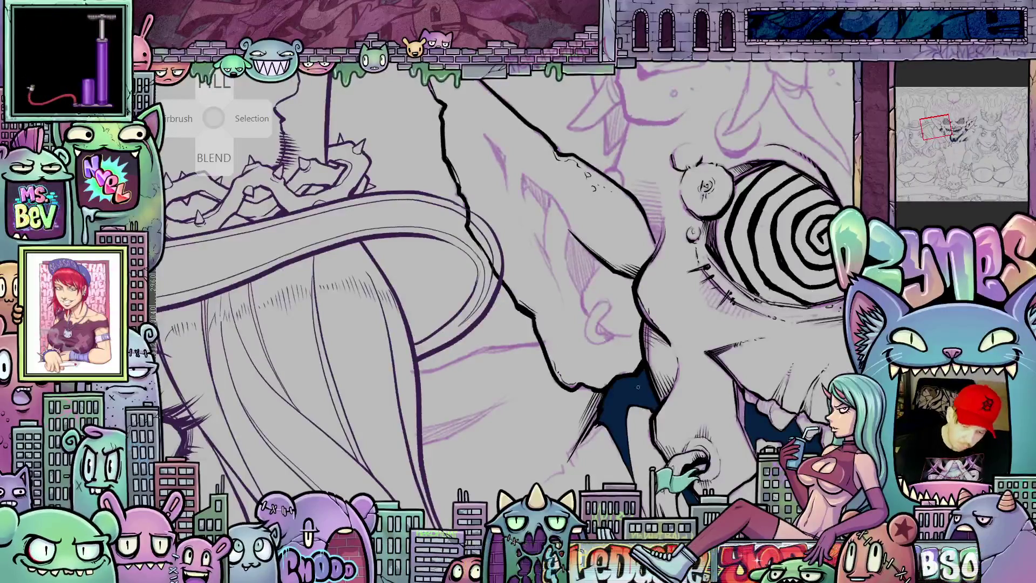
key(ctrl+plus)
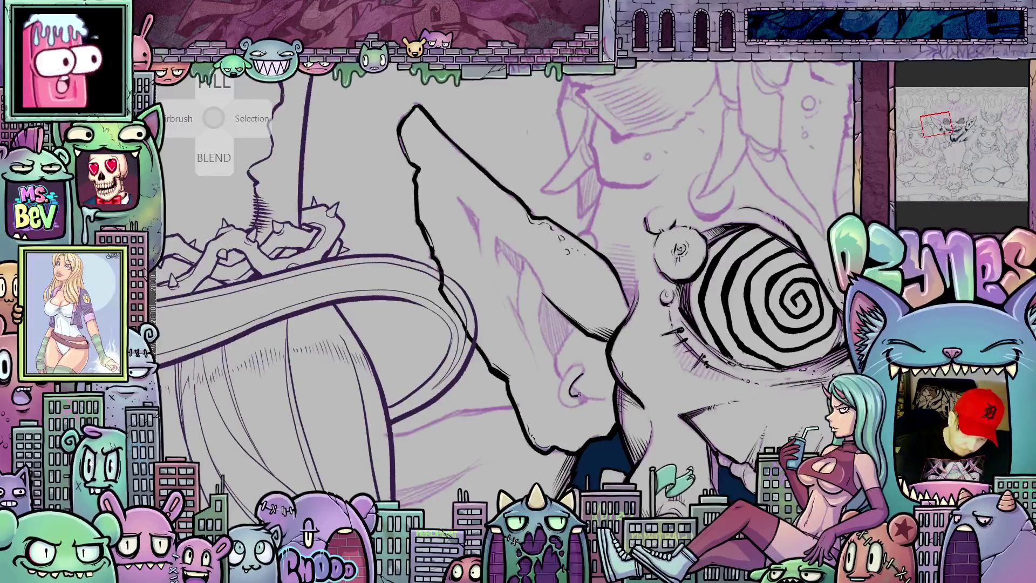
Step: Ink the hoop earring loop on the ear lobe and add hatch lines beside the ear
mouse_move(584, 400)
mouse_down()
mouse_move(566, 405)
mouse_move(566, 374)
mouse_move(583, 373)
mouse_up()
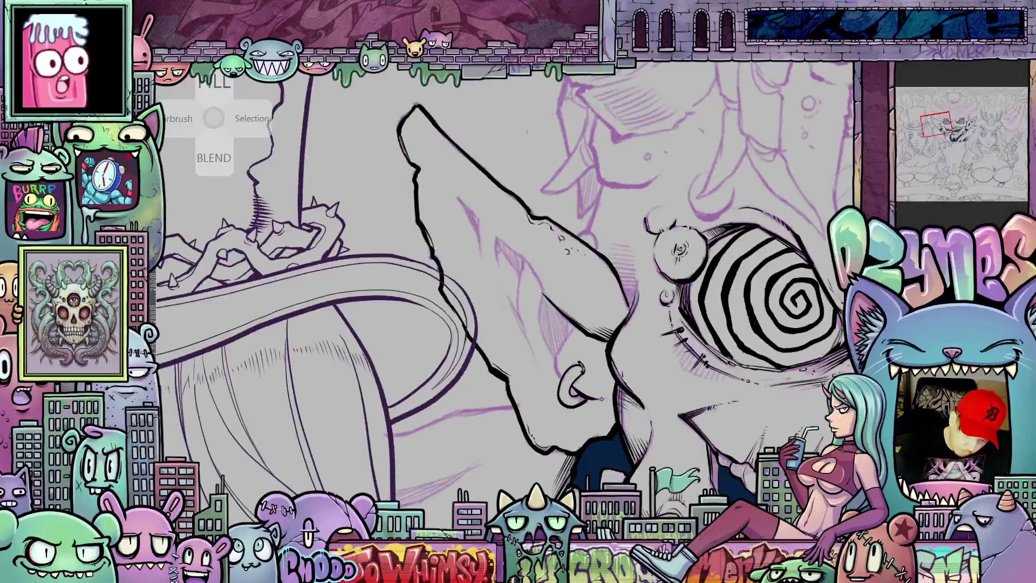
drag(587, 404, 599, 401)
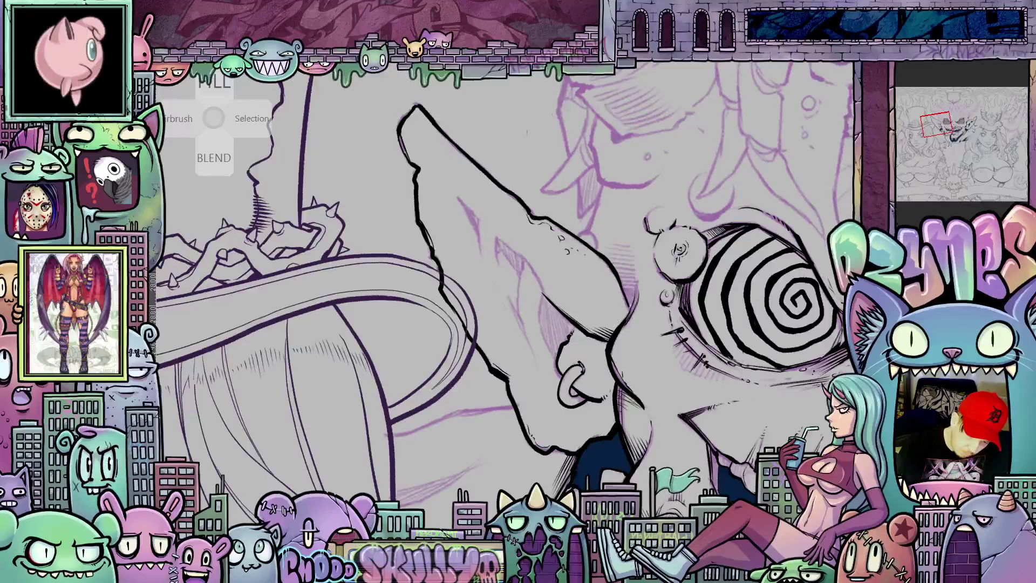
drag(570, 331, 542, 309)
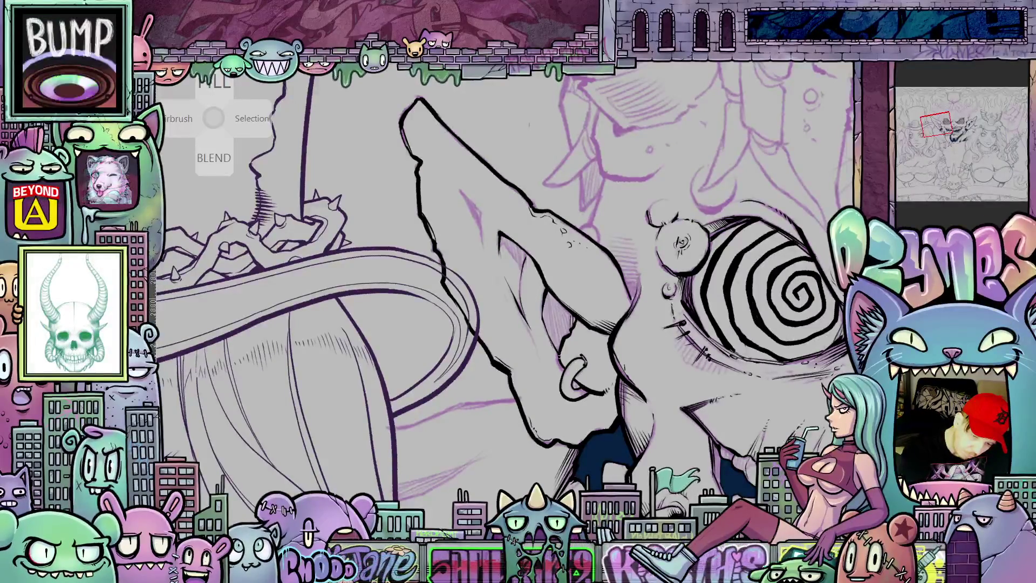
drag(578, 370, 604, 408)
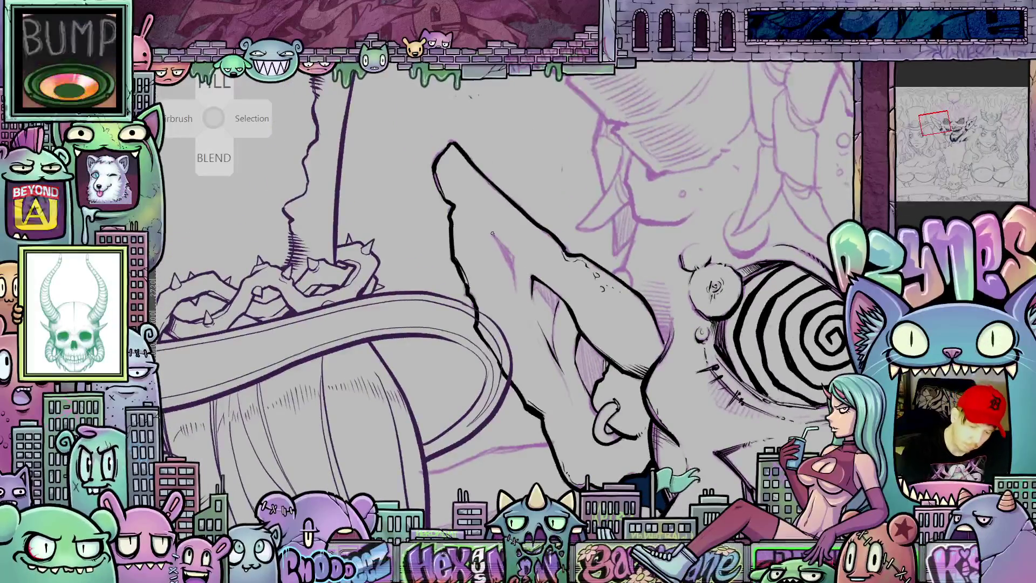
drag(485, 226, 497, 247)
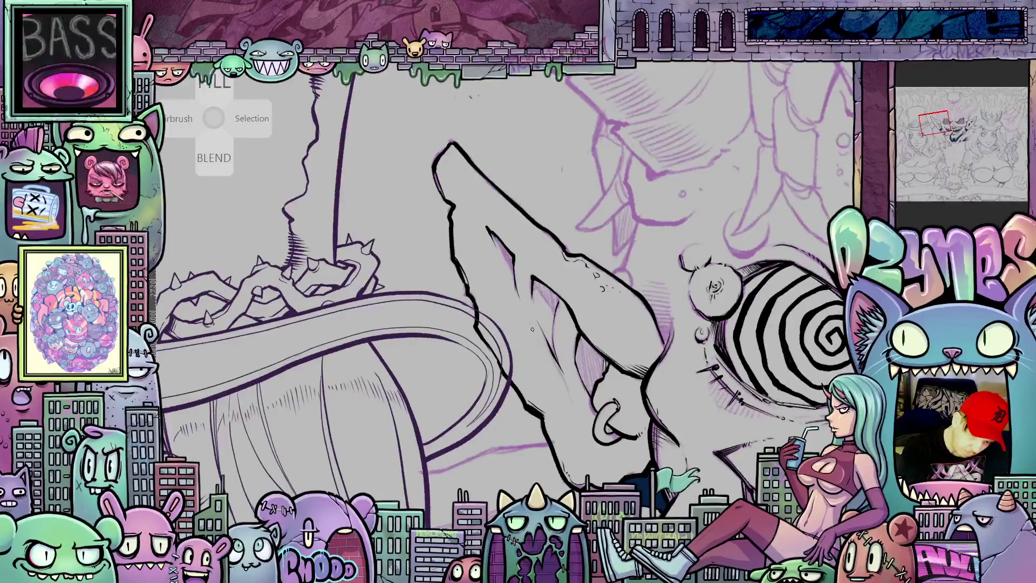
mouse_move(681, 435)
mouse_down()
mouse_move(654, 336)
mouse_move(532, 332)
mouse_up()
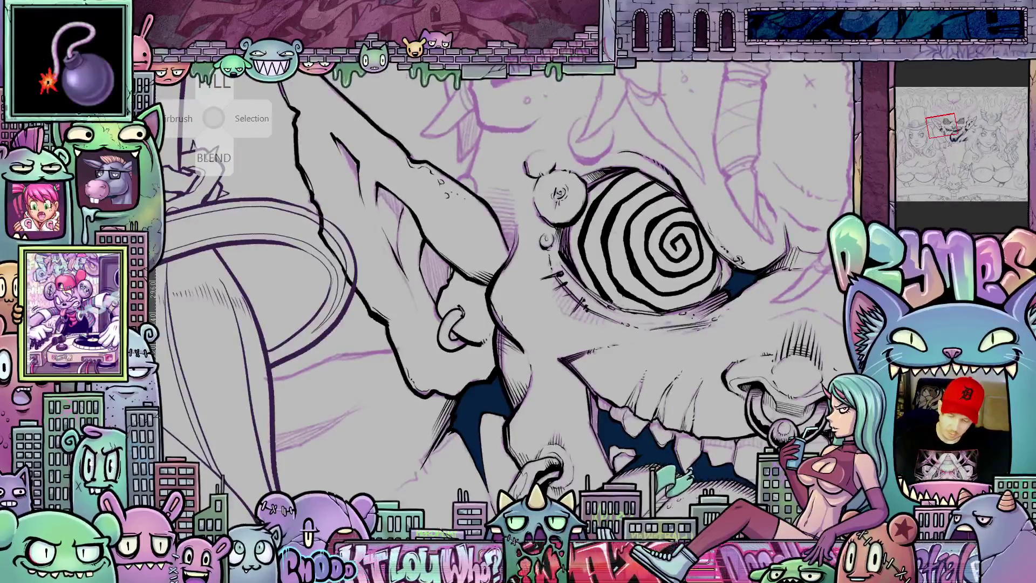
Step: Fill the ear's inner shadow dark blue, thicken its outline, and zoom out to the spiral eye
click(442, 268)
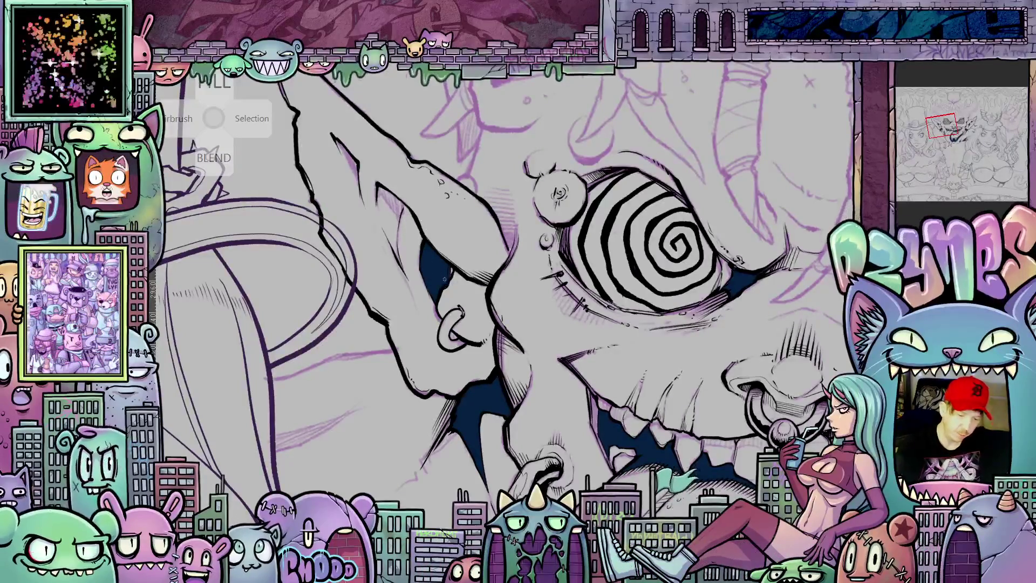
mouse_move(658, 385)
mouse_down()
mouse_move(731, 372)
mouse_move(726, 360)
mouse_move(741, 367)
mouse_up()
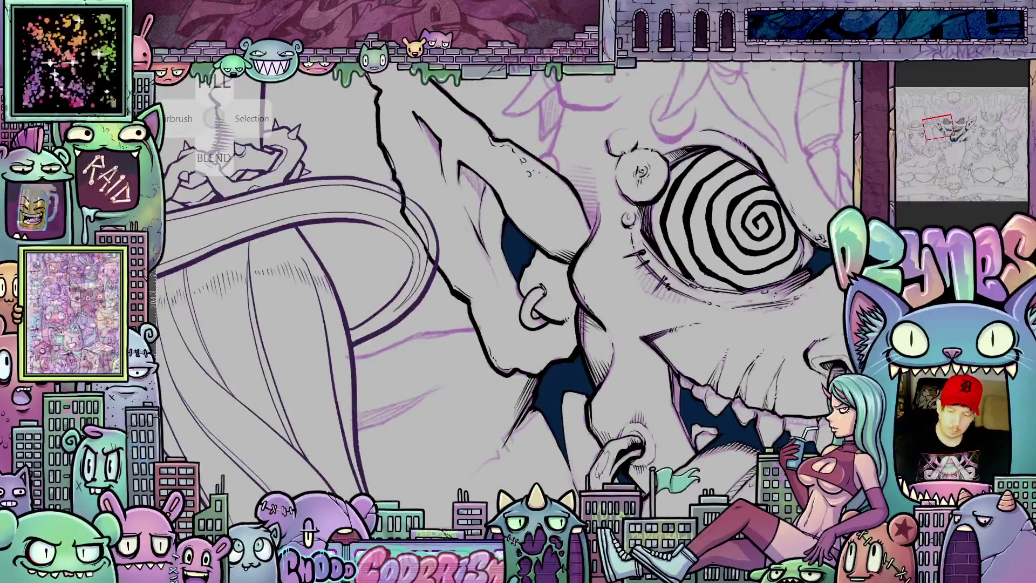
drag(468, 177, 516, 282)
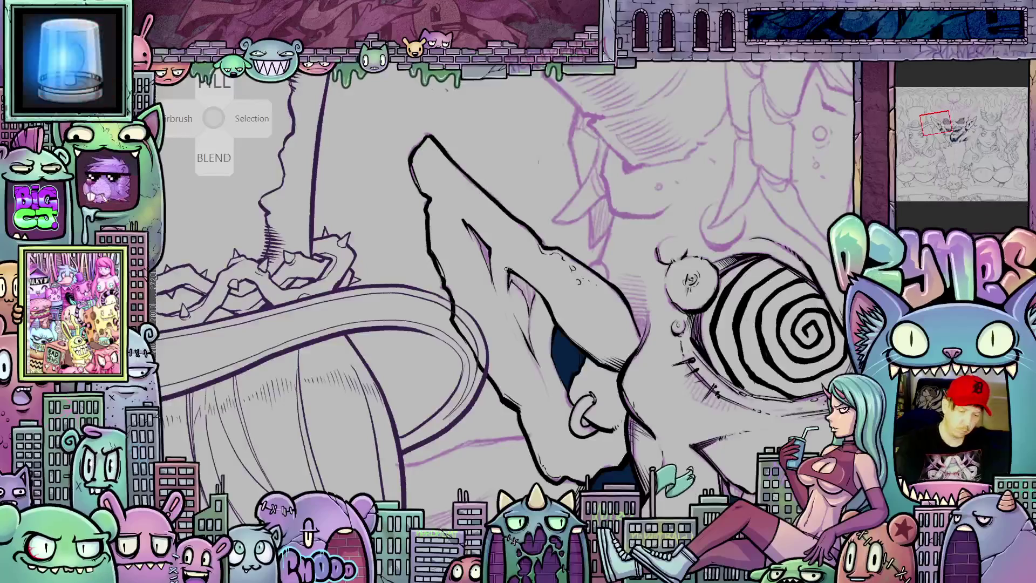
drag(475, 235, 533, 289)
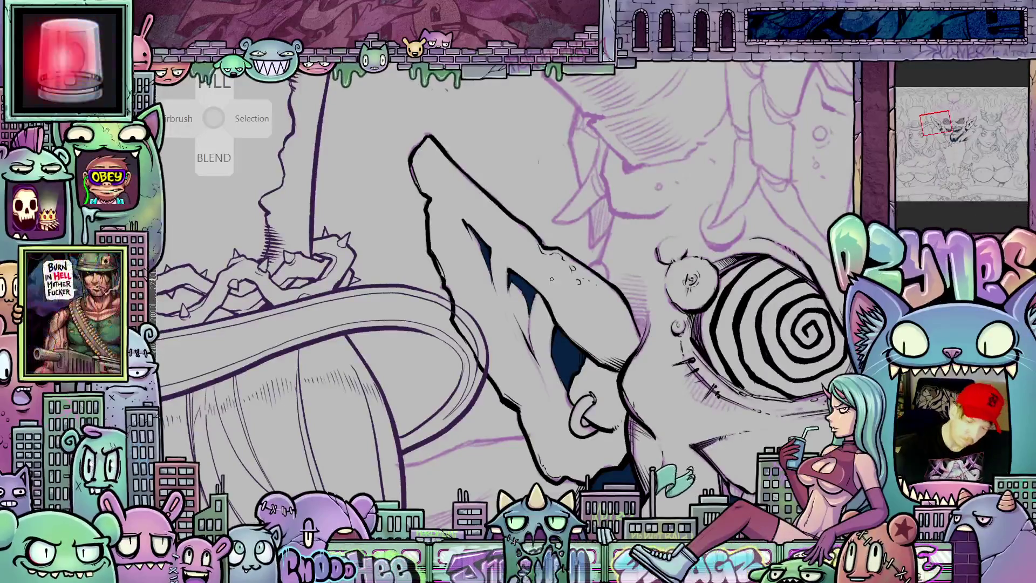
mouse_move(551, 279)
mouse_down()
mouse_move(708, 344)
mouse_move(722, 429)
mouse_move(702, 376)
mouse_move(712, 411)
mouse_move(796, 389)
mouse_up()
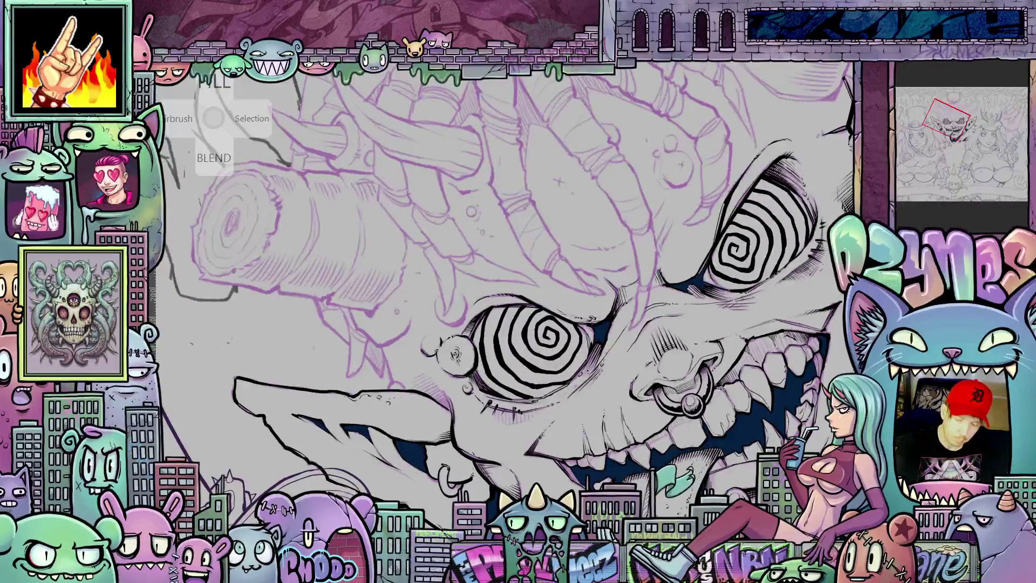
key(Escape)
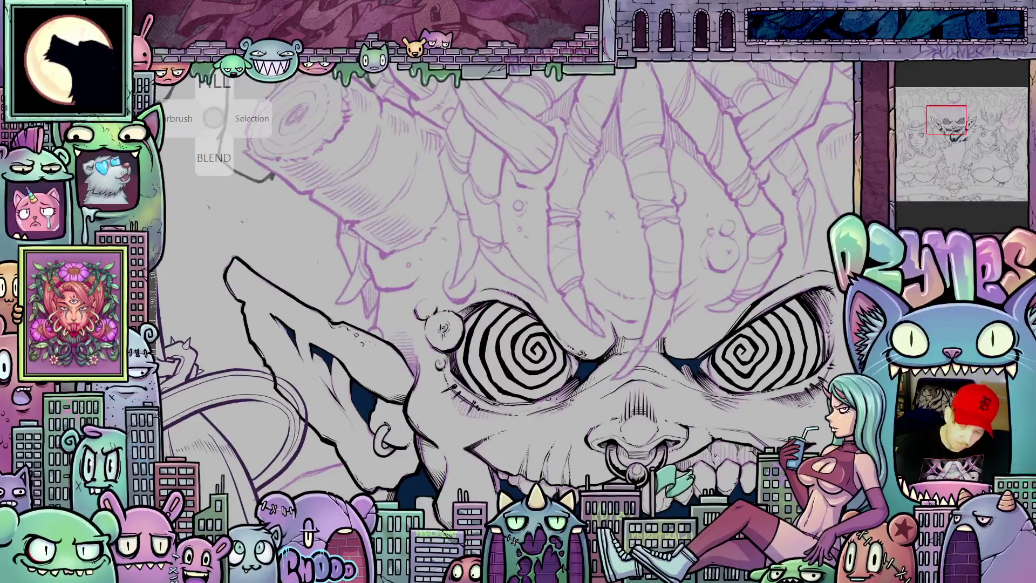
drag(502, 324, 426, 323)
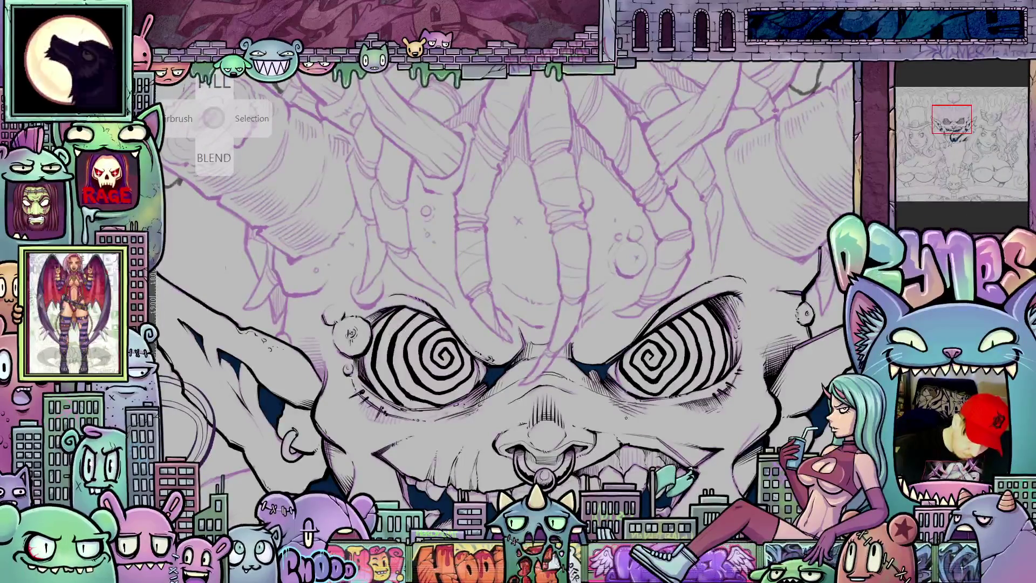
drag(626, 417, 707, 431)
mouse_move(560, 331)
mouse_down()
mouse_move(598, 390)
mouse_move(687, 382)
mouse_move(691, 423)
mouse_up()
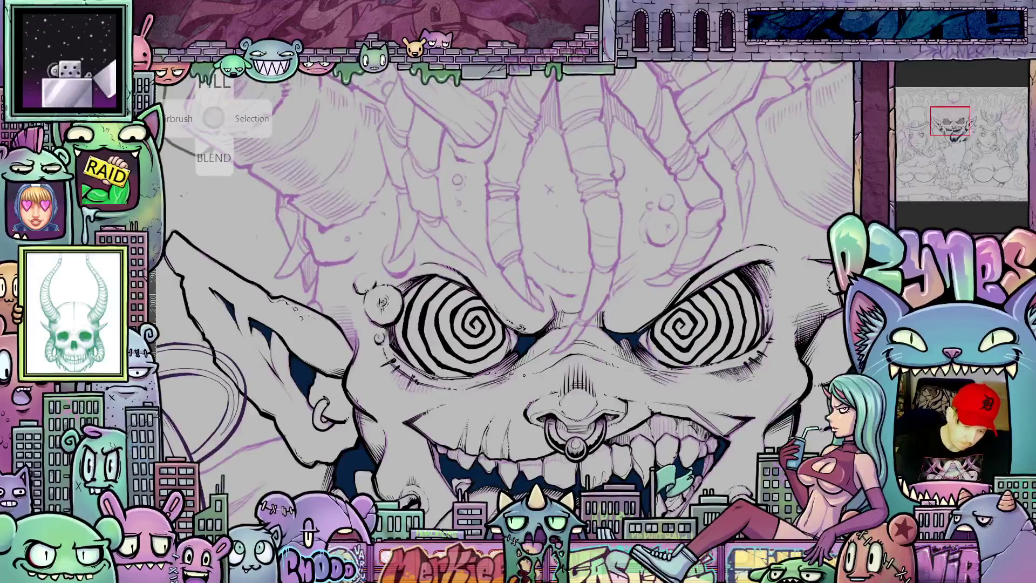
mouse_move(639, 405)
mouse_down()
mouse_move(691, 408)
mouse_move(639, 413)
mouse_up()
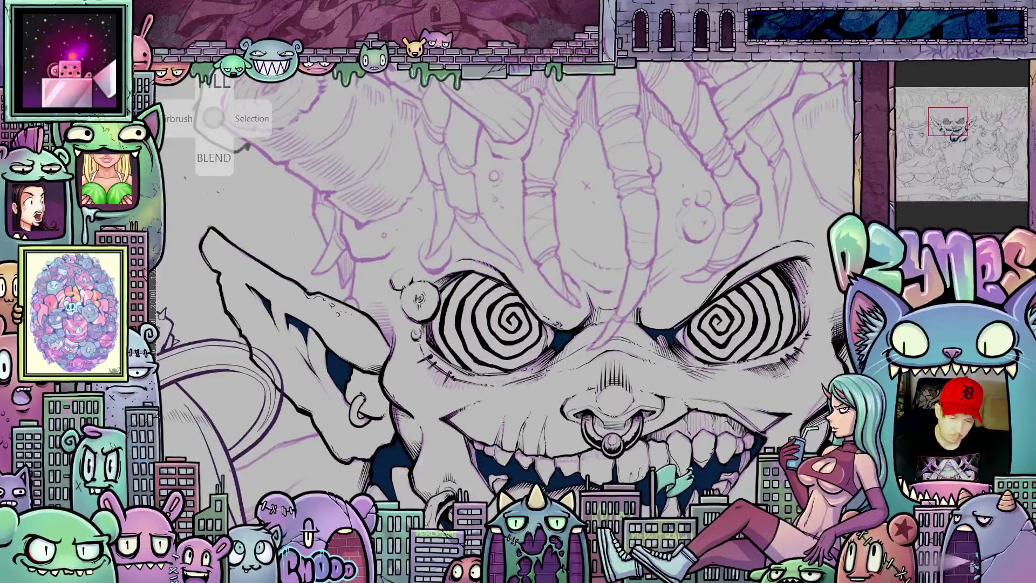
drag(587, 369, 571, 377)
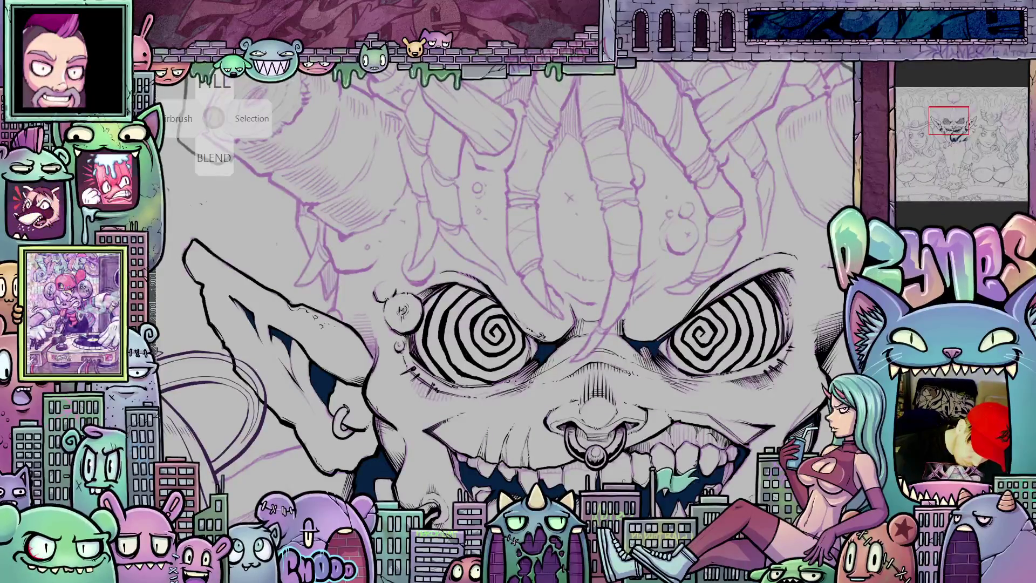
drag(696, 464, 696, 395)
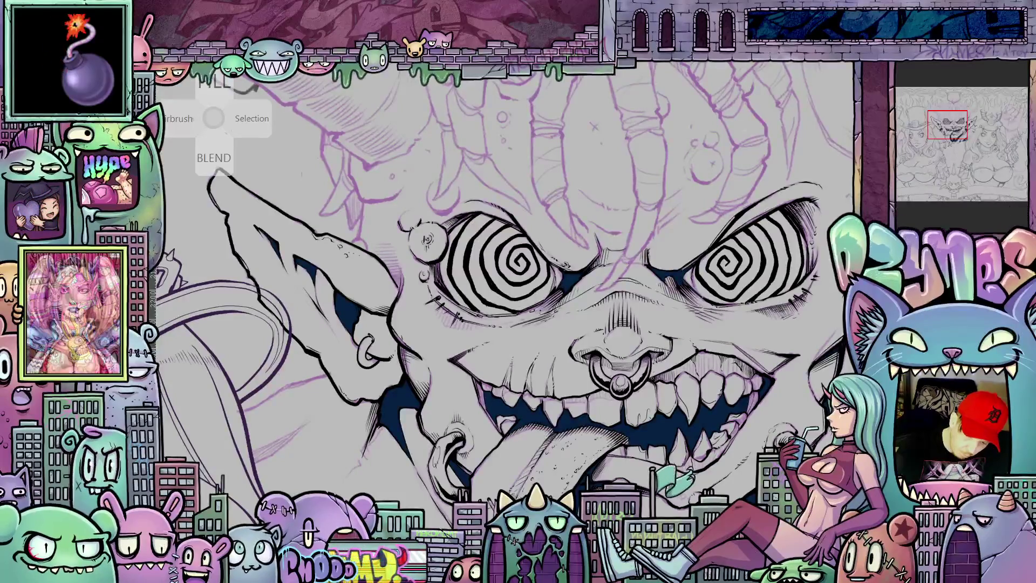
mouse_move(699, 405)
mouse_down()
mouse_move(666, 420)
mouse_move(690, 409)
mouse_move(668, 434)
mouse_move(717, 463)
mouse_move(498, 315)
mouse_up()
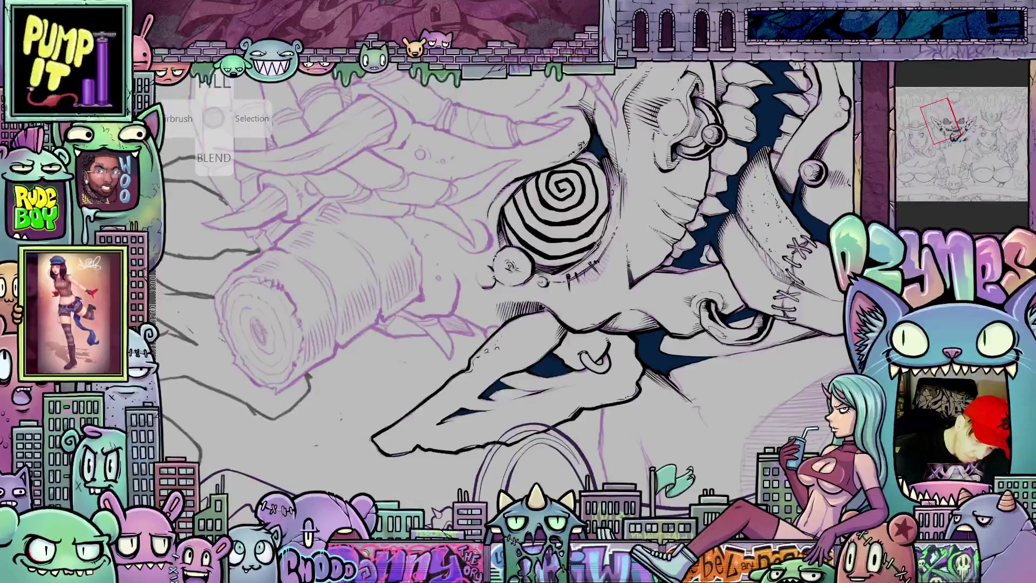
Step: Straighten the view and ink a short line beside the monster's left ear
key(Escape)
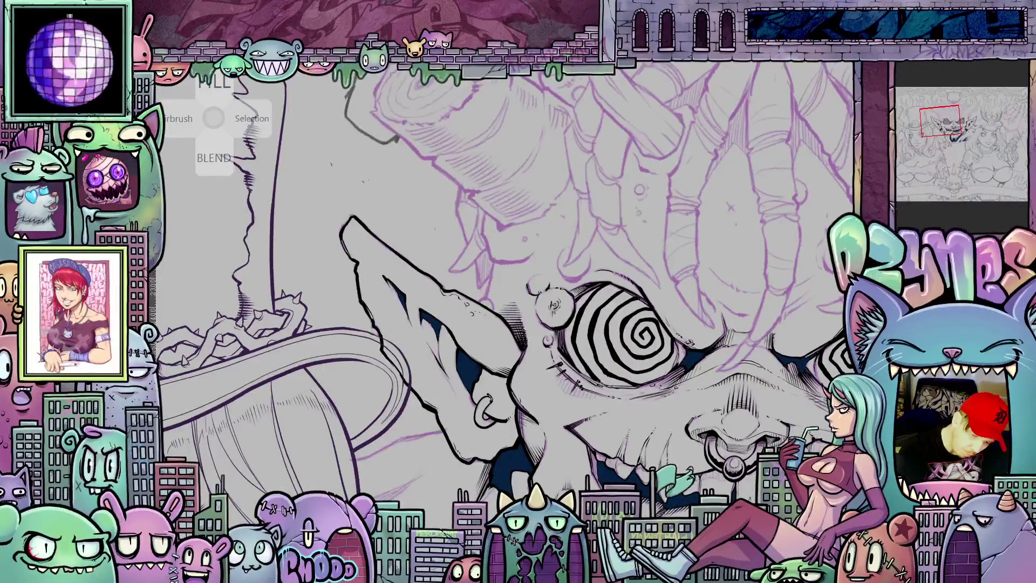
mouse_move(847, 497)
mouse_down()
mouse_move(801, 475)
mouse_move(631, 460)
mouse_move(799, 565)
mouse_up()
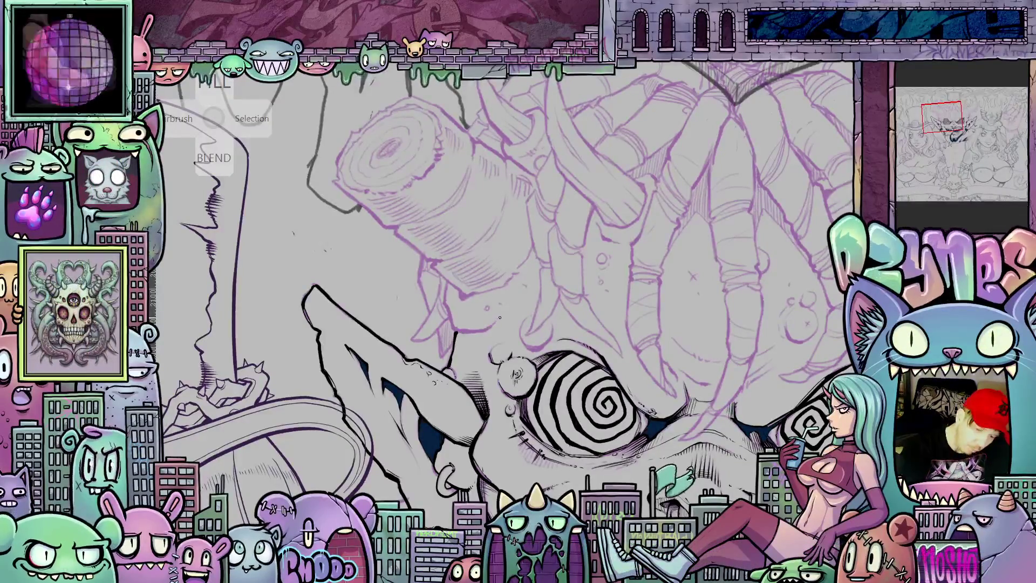
drag(497, 322, 459, 330)
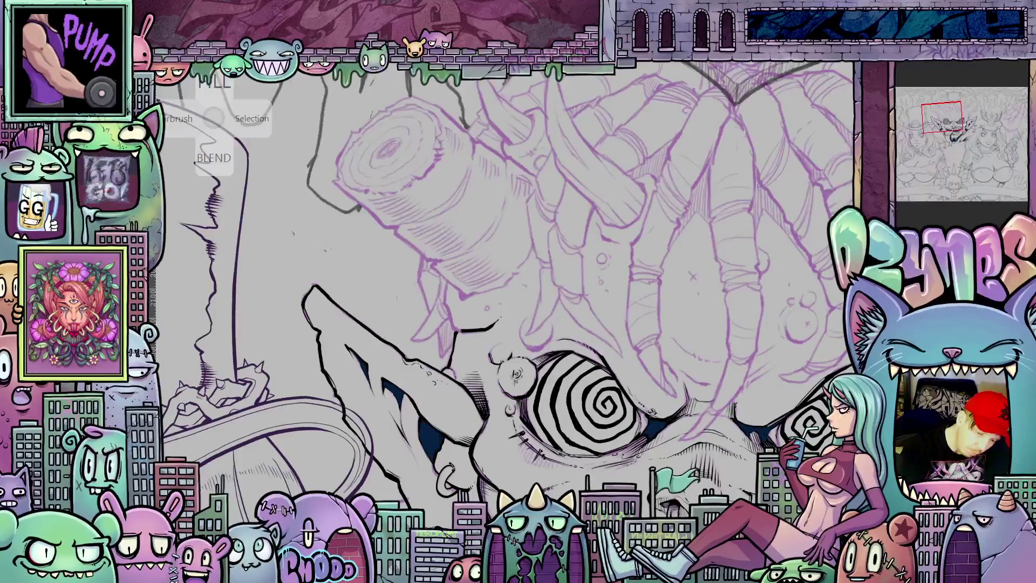
drag(486, 292, 524, 337)
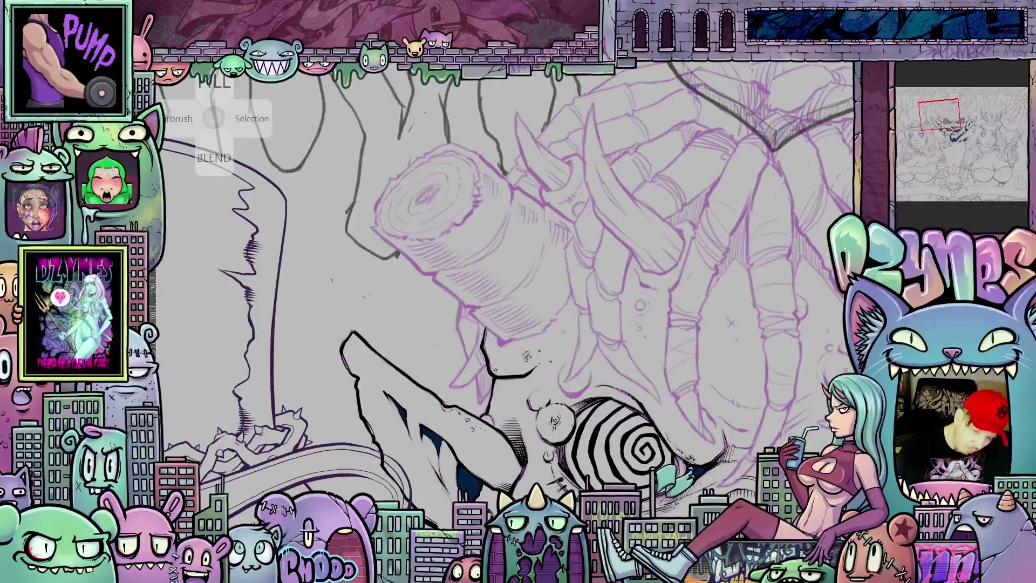
mouse_move(647, 421)
mouse_down()
mouse_move(573, 398)
mouse_move(611, 405)
mouse_up()
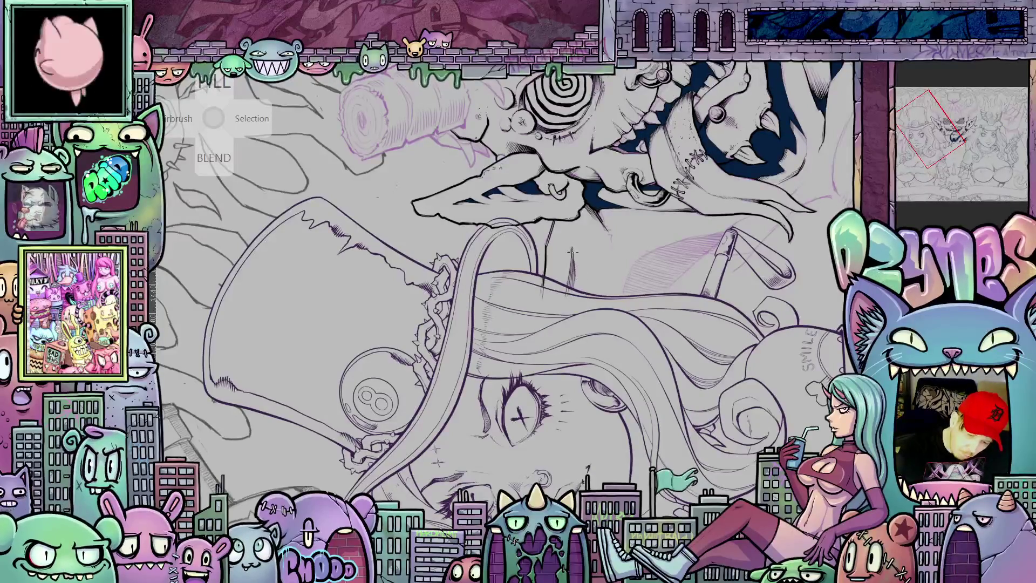
Step: Add a short ink stroke, turn the view upright on the grinning face, and fill dark navy
mouse_move(604, 231)
mouse_down()
mouse_move(640, 318)
mouse_move(644, 446)
mouse_move(719, 412)
mouse_move(621, 399)
mouse_move(436, 304)
mouse_move(683, 381)
mouse_move(693, 353)
mouse_move(730, 358)
mouse_move(477, 249)
mouse_move(482, 320)
mouse_up()
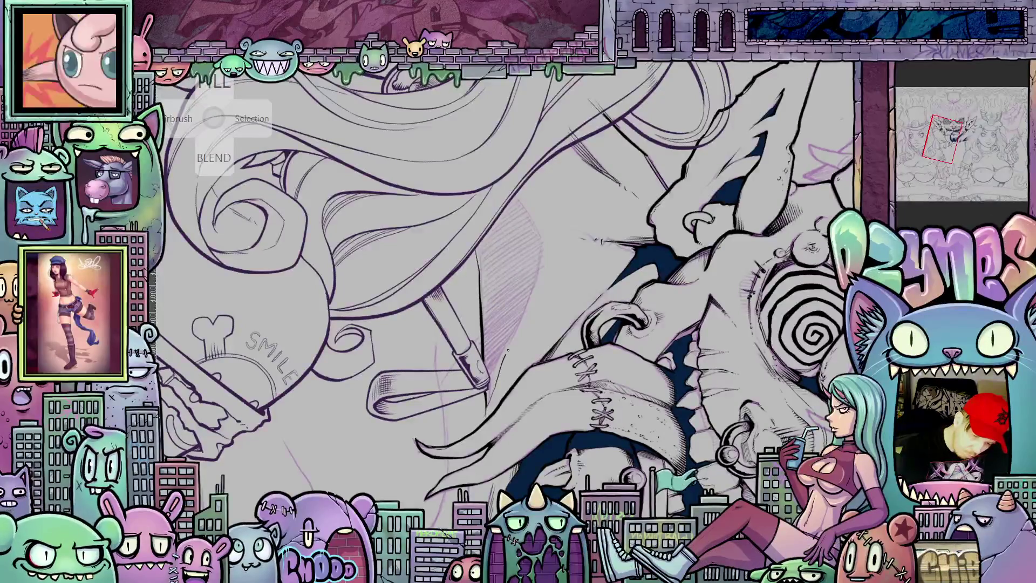
drag(508, 350, 517, 329)
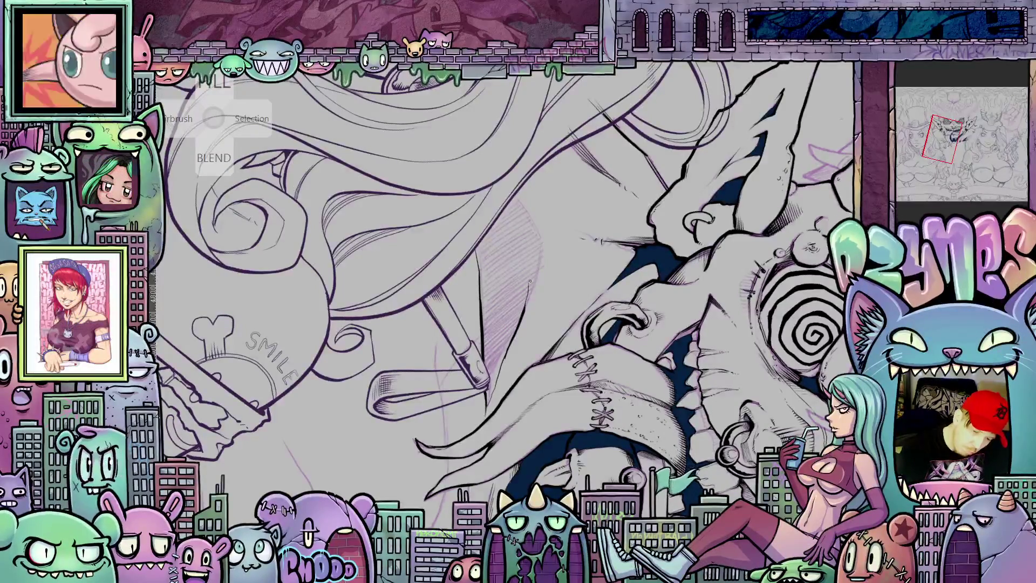
mouse_move(536, 289)
mouse_down()
mouse_move(690, 309)
mouse_move(517, 373)
mouse_up()
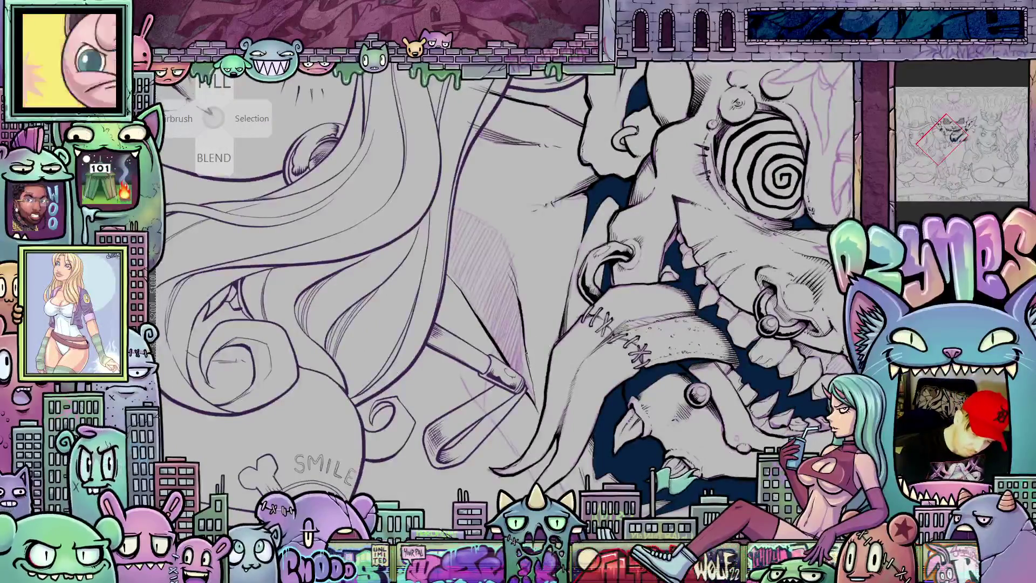
mouse_move(534, 392)
mouse_down()
mouse_move(631, 347)
mouse_move(533, 393)
mouse_up()
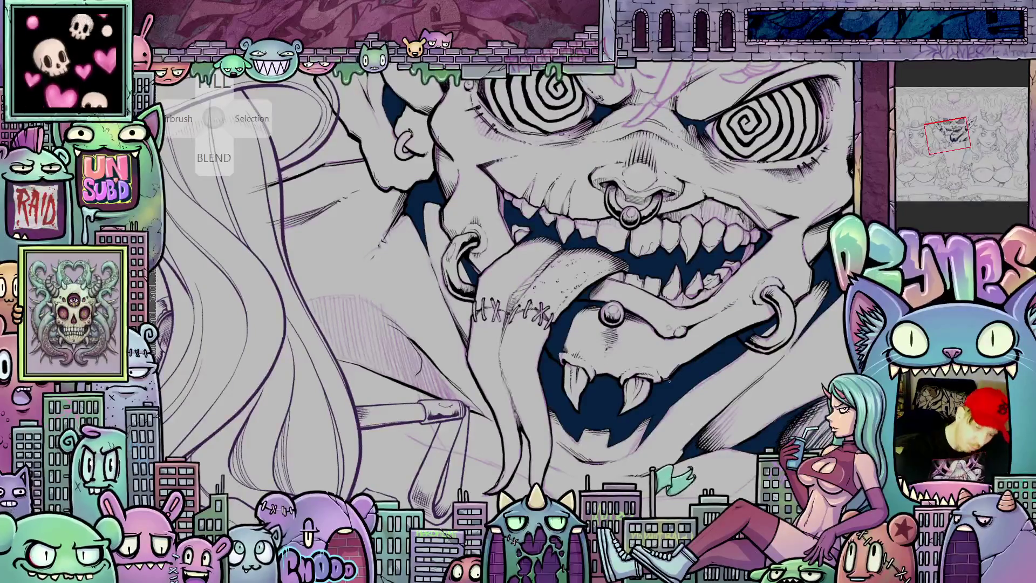
drag(533, 392, 578, 364)
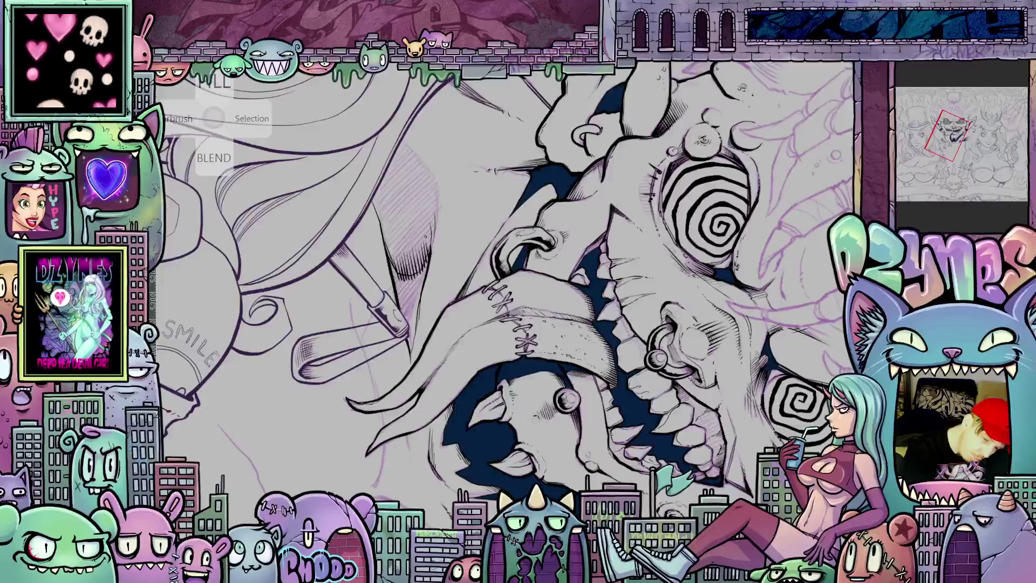
key(ctrl+0)
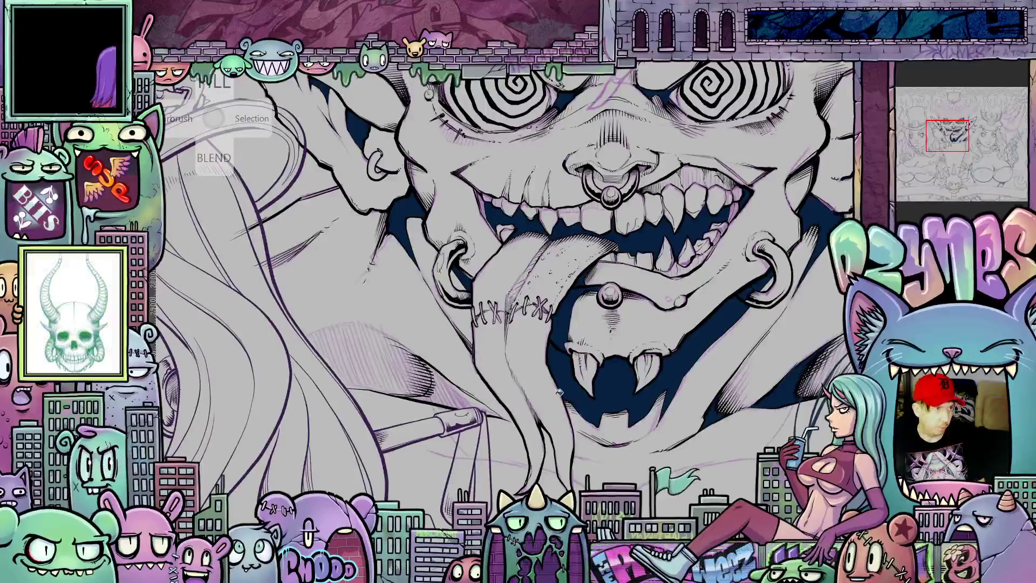
click(561, 377)
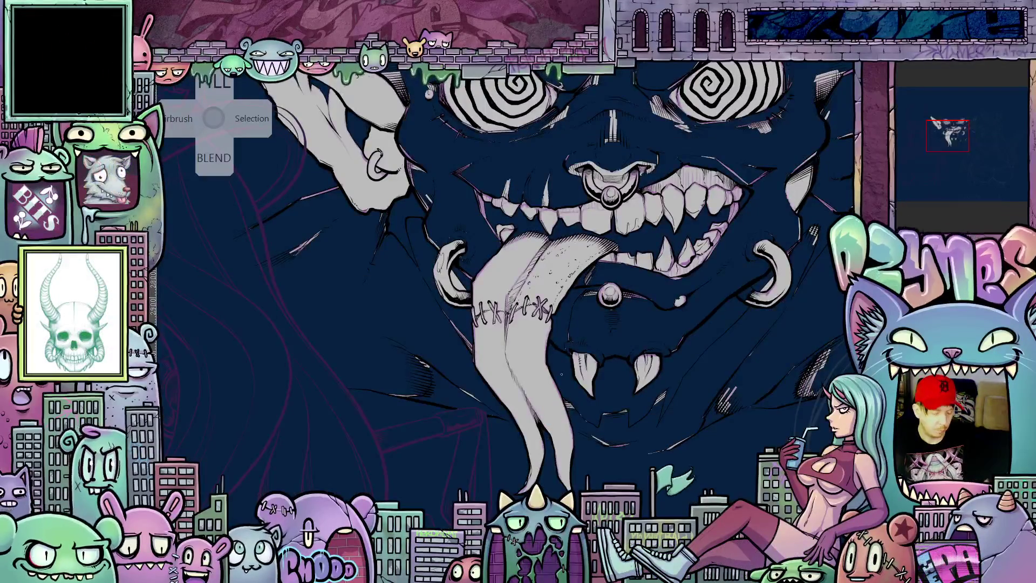
Step: Undo the whole-canvas navy flood and fill only the shadow wedge beside the lower mouth
key(ctrl+z)
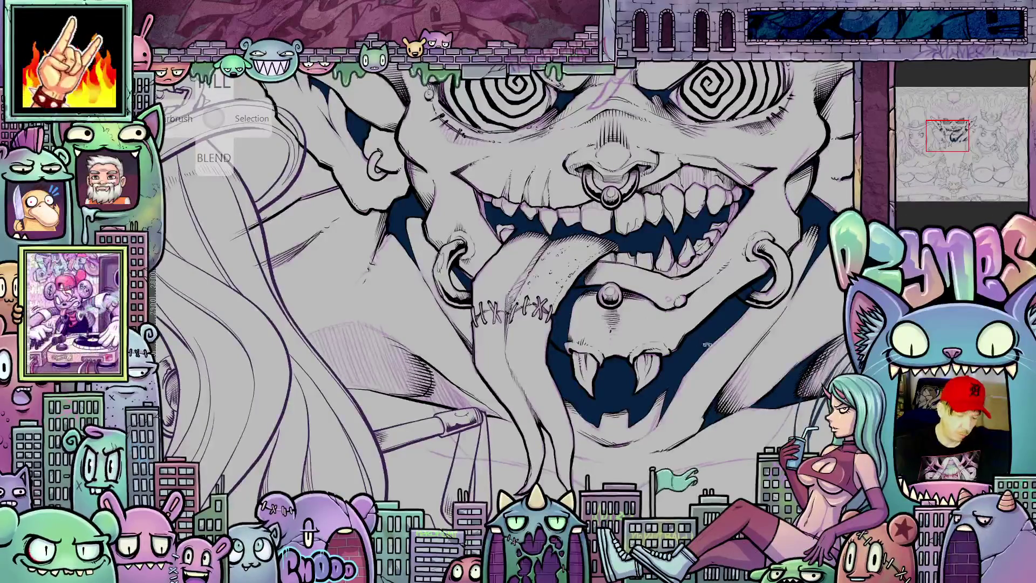
key(asciicircum)
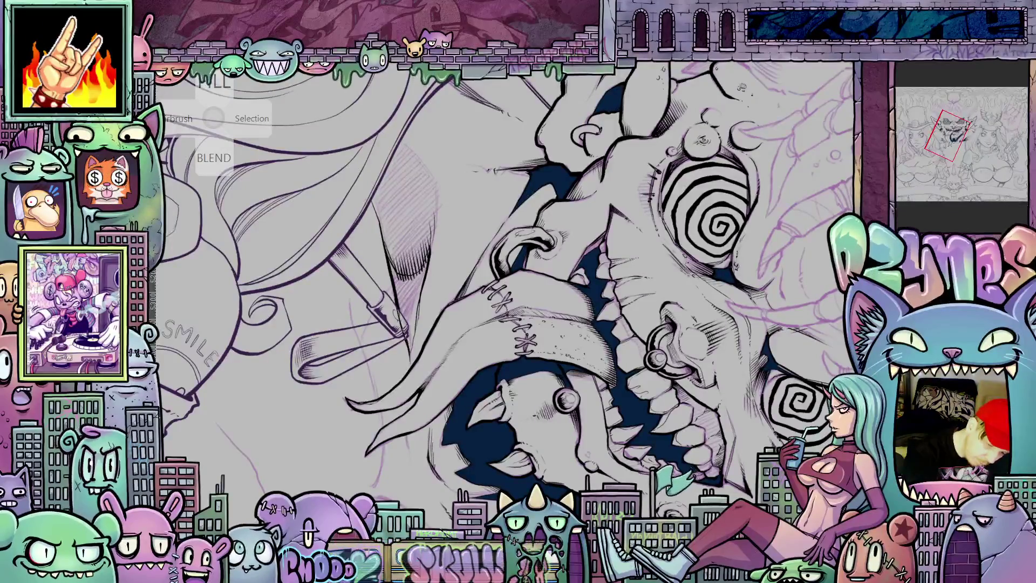
key(minus)
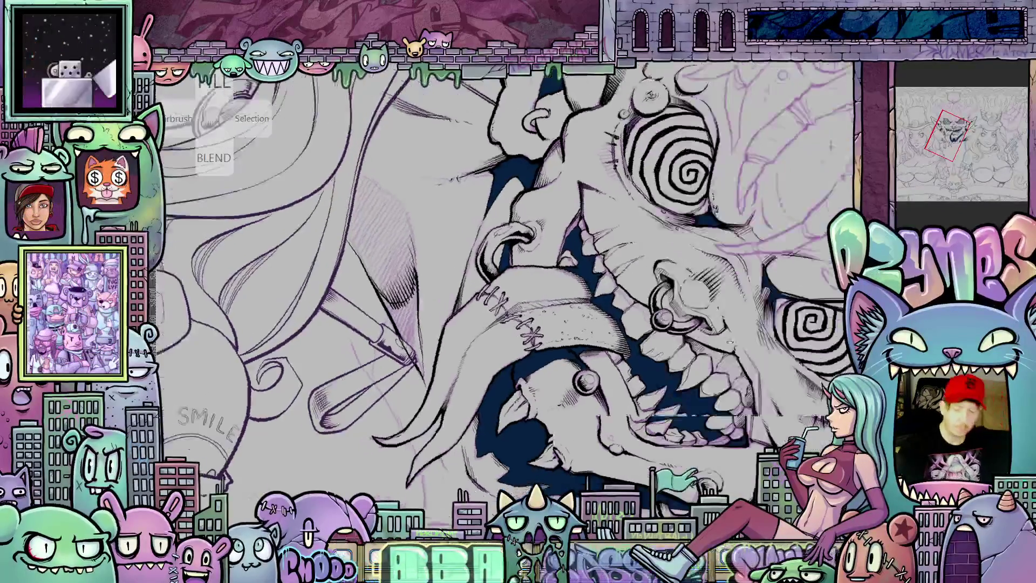
key(minus)
key(minus)
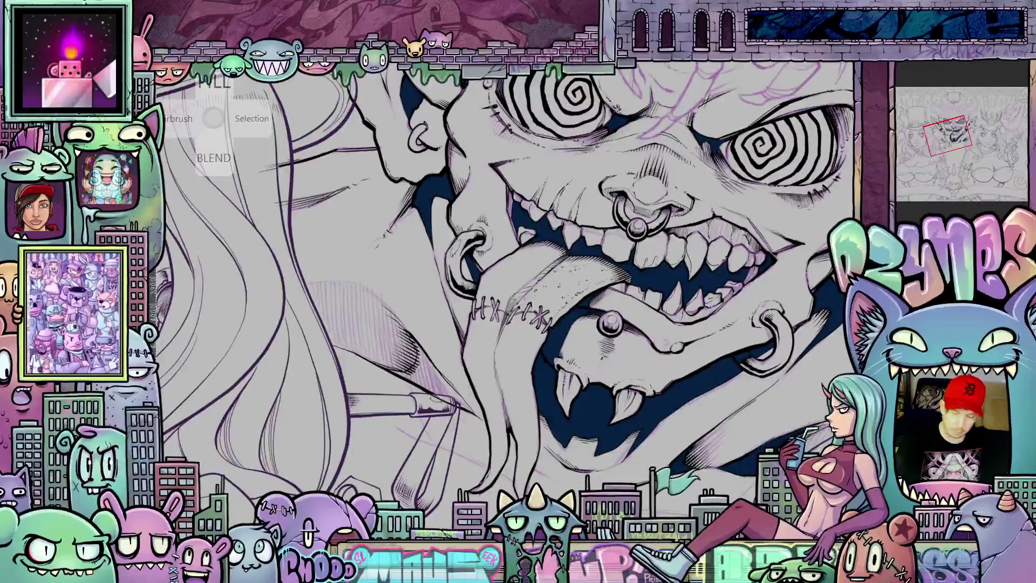
click(438, 384)
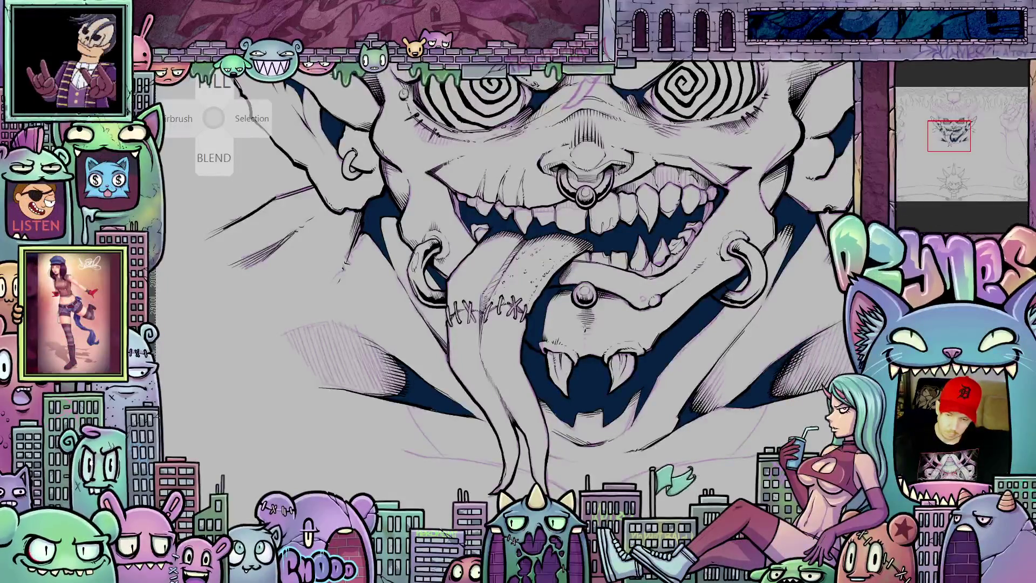
scroll(728, 378, down, 2)
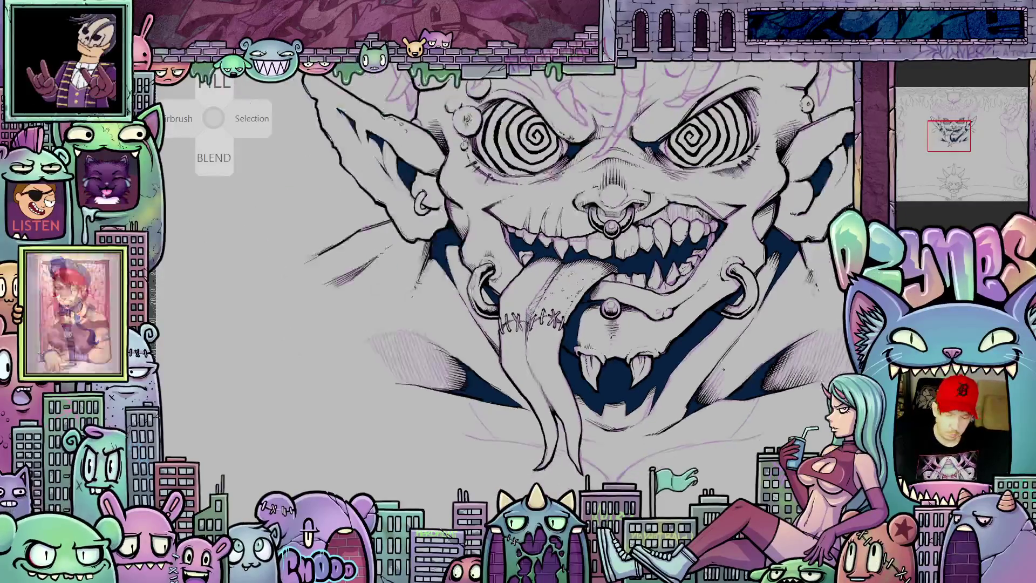
scroll(727, 374, down, 1)
mouse_move(727, 374)
mouse_down()
mouse_move(692, 452)
mouse_move(698, 444)
mouse_up()
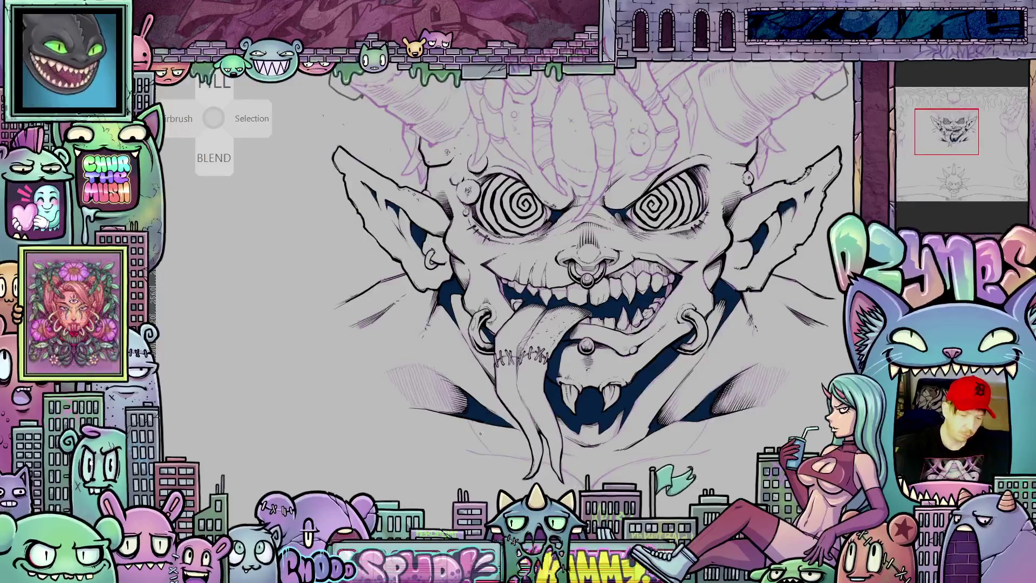
scroll(472, 418, up, 5)
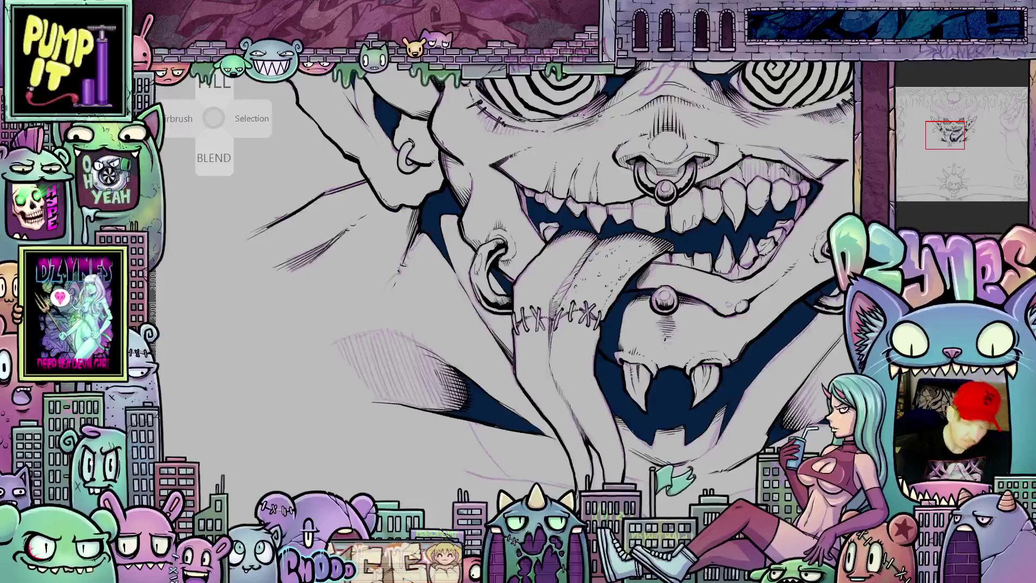
scroll(502, 286, down, 3)
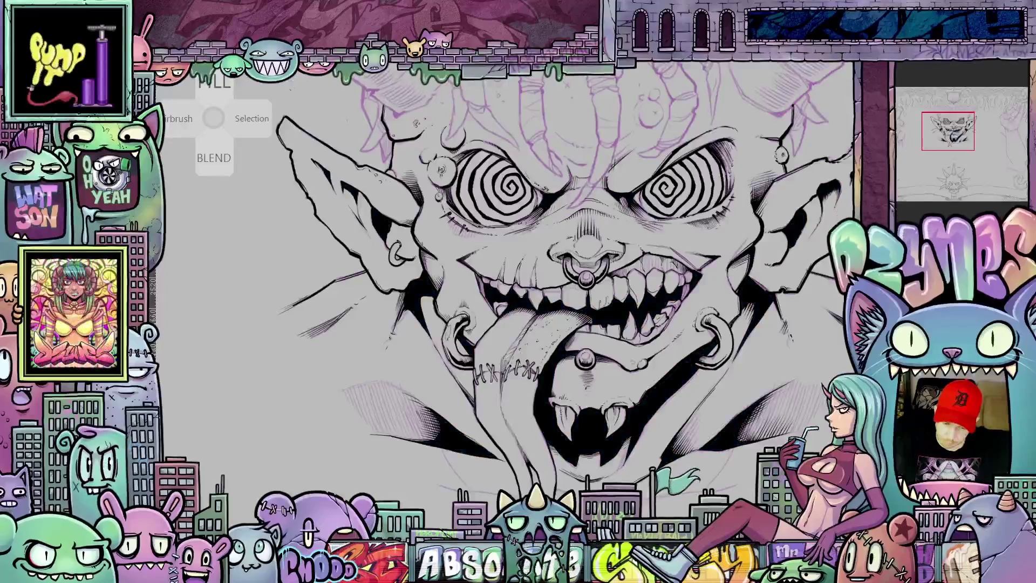
Step: Recolour the black shadows wrapping the jaw, tongue and ears to dark navy
scroll(753, 357, down, 3)
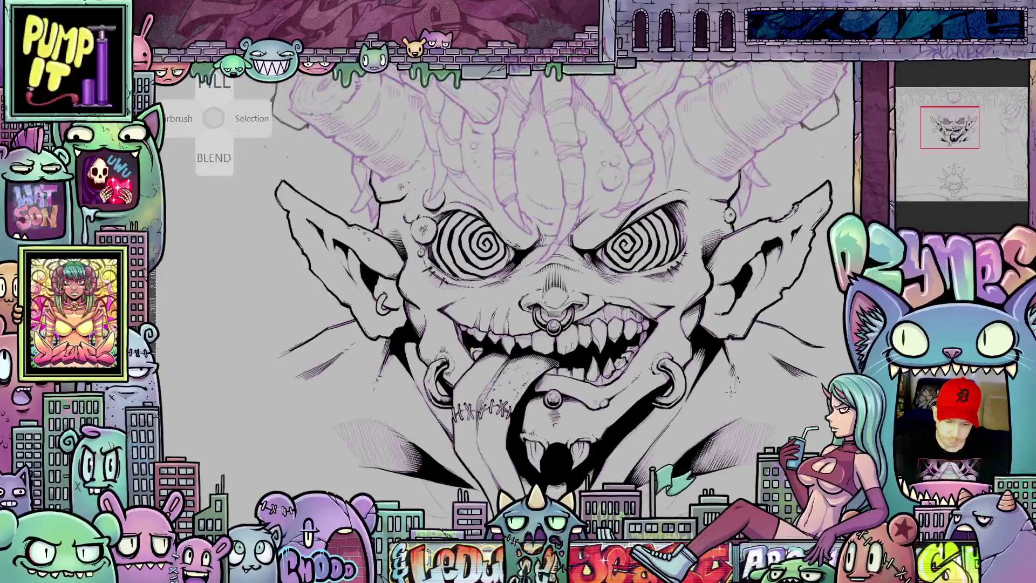
mouse_move(733, 403)
mouse_down()
mouse_move(734, 431)
mouse_move(738, 386)
mouse_move(739, 394)
mouse_up()
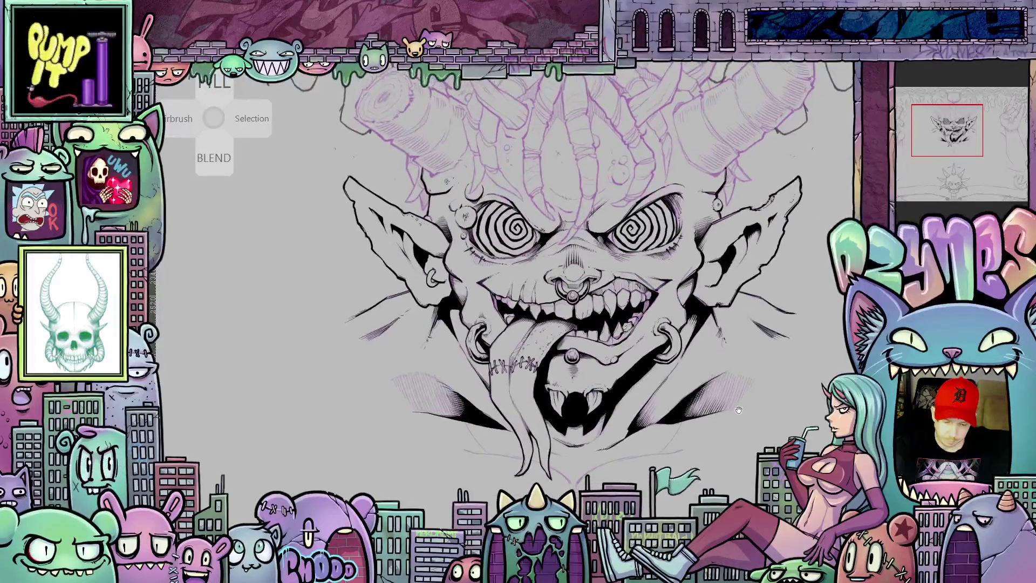
scroll(781, 362, up, 1)
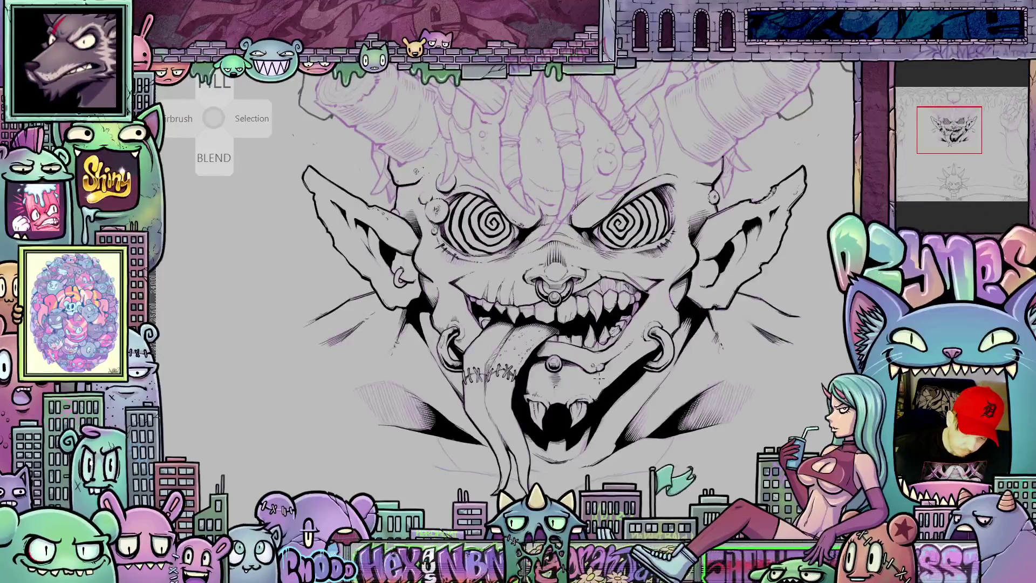
scroll(599, 377, up, 3)
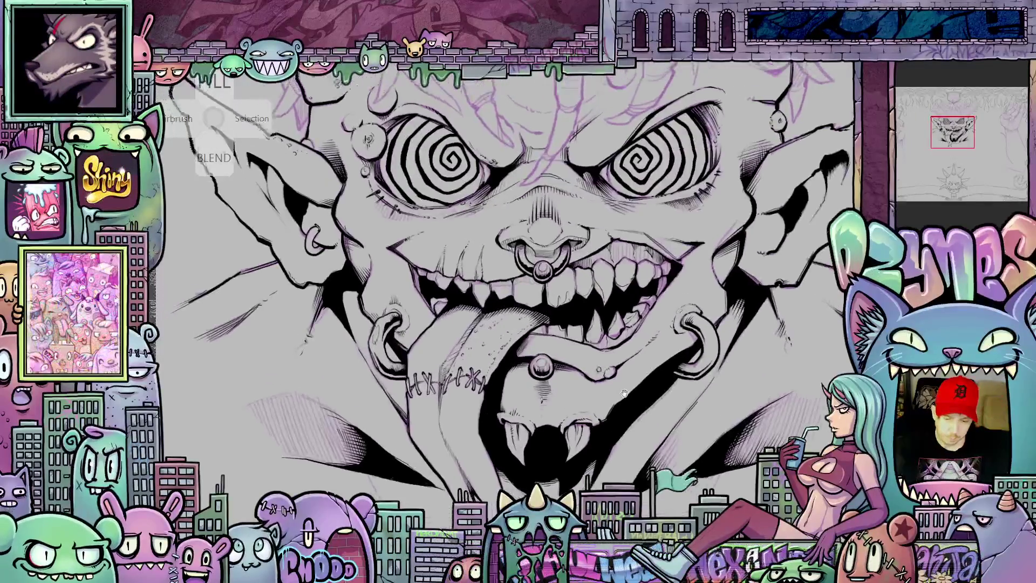
mouse_move(624, 393)
mouse_down()
mouse_move(644, 414)
mouse_move(632, 442)
mouse_up()
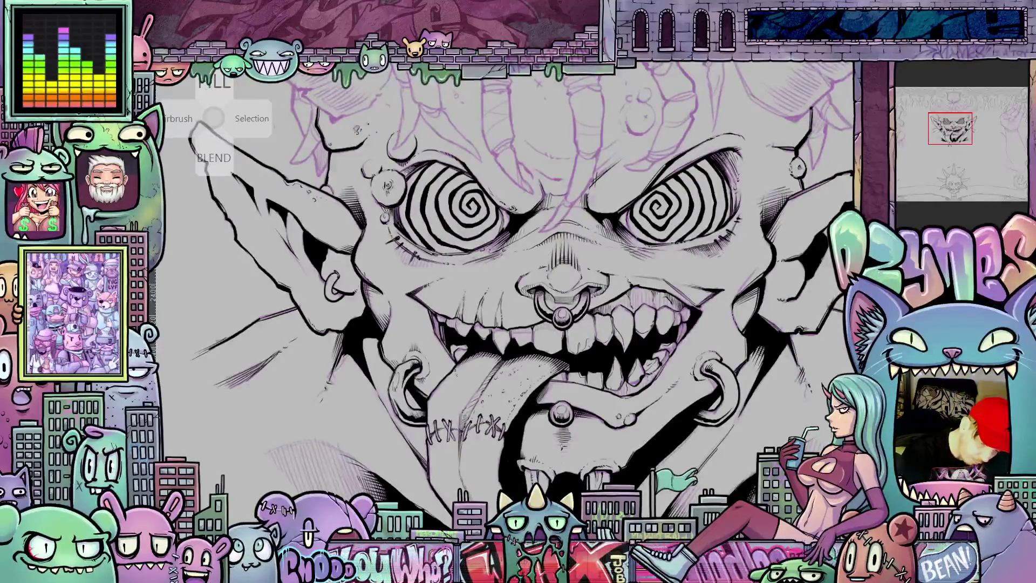
scroll(518, 281, up, 2)
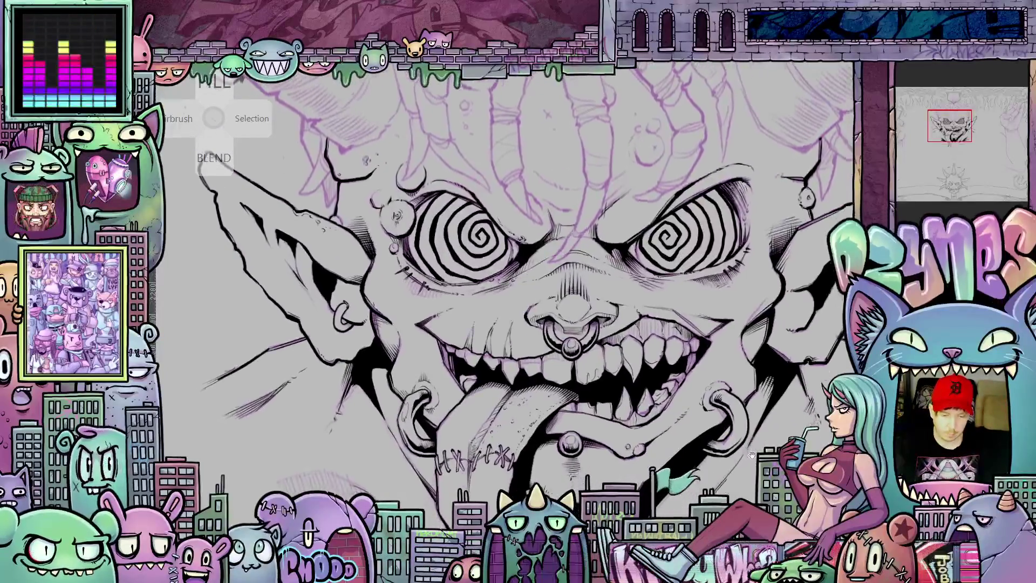
drag(754, 471, 739, 455)
scroll(739, 455, down, 3)
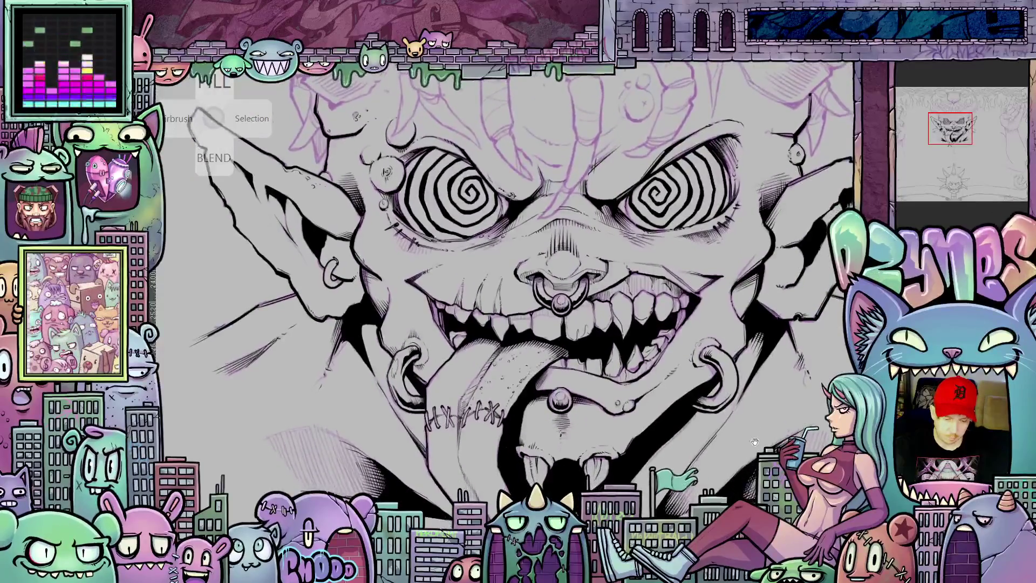
scroll(750, 439, down, 1)
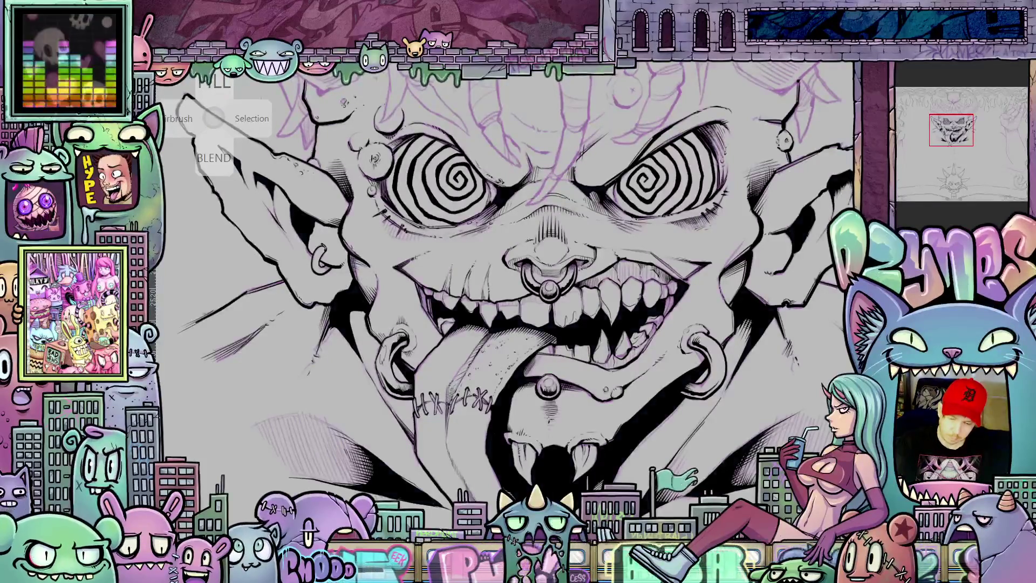
key(alt+BackSpace)
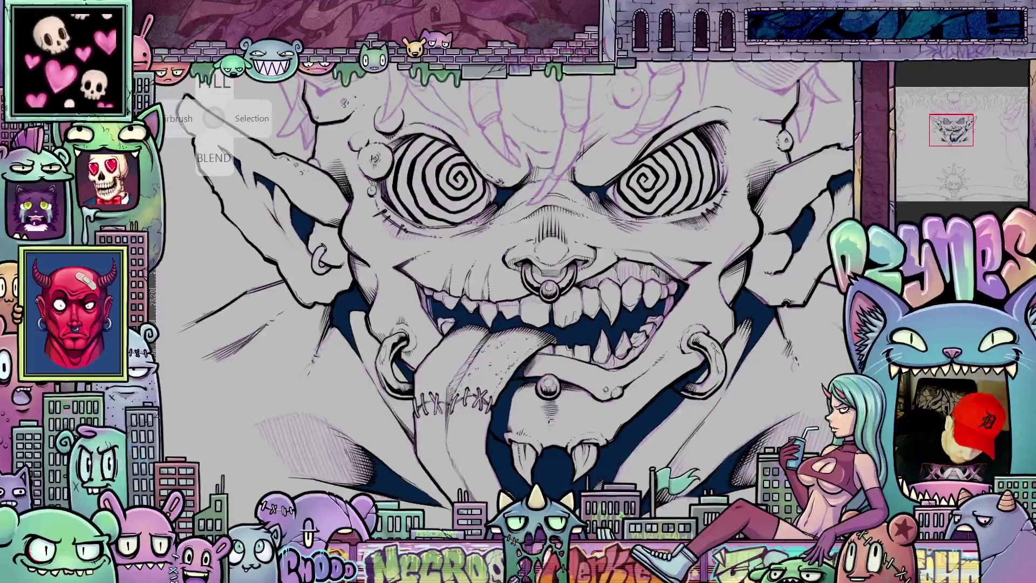
Step: Pan up to the purple-sketched horns above the left spiral eye
mouse_move(729, 421)
mouse_down()
mouse_move(739, 452)
mouse_move(717, 422)
mouse_move(749, 406)
mouse_move(772, 448)
mouse_move(793, 414)
mouse_move(830, 448)
mouse_up()
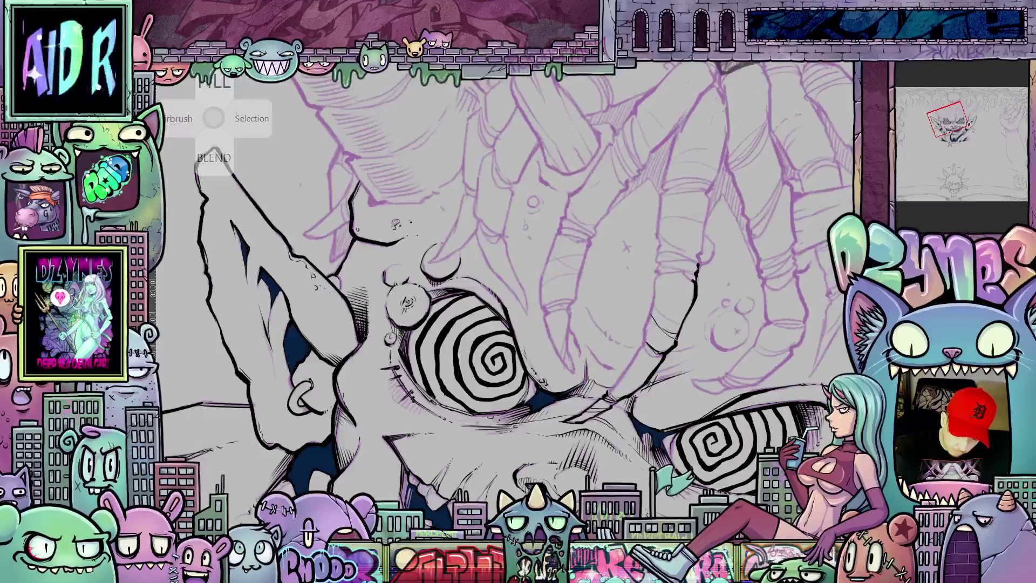
Step: Ink short strokes and hatching along the lower horn beside the spiral eye
drag(655, 299, 668, 322)
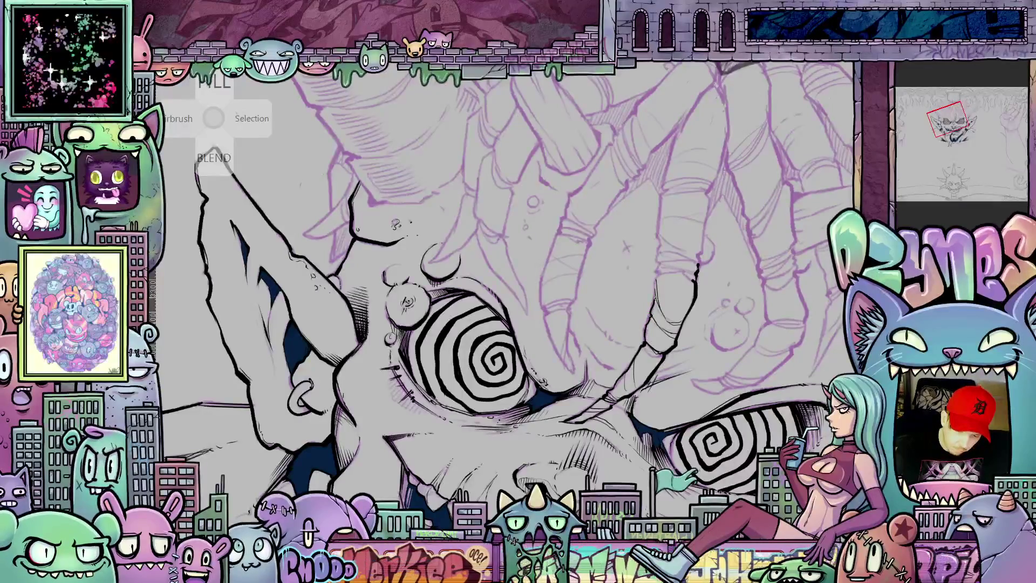
scroll(506, 279, down, 5)
scroll(506, 278, up, 5)
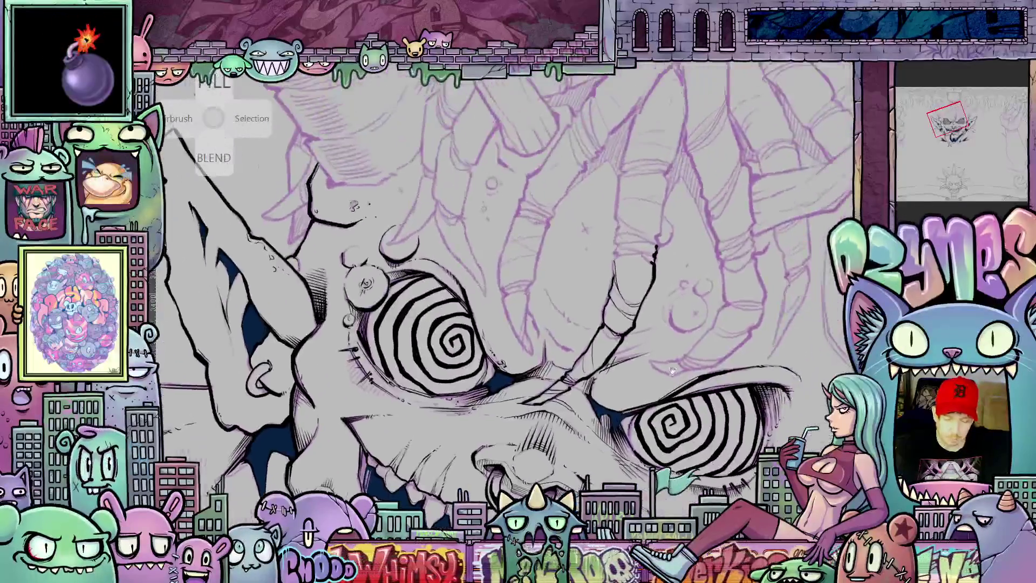
scroll(506, 279, down, 3)
scroll(506, 279, down, 2)
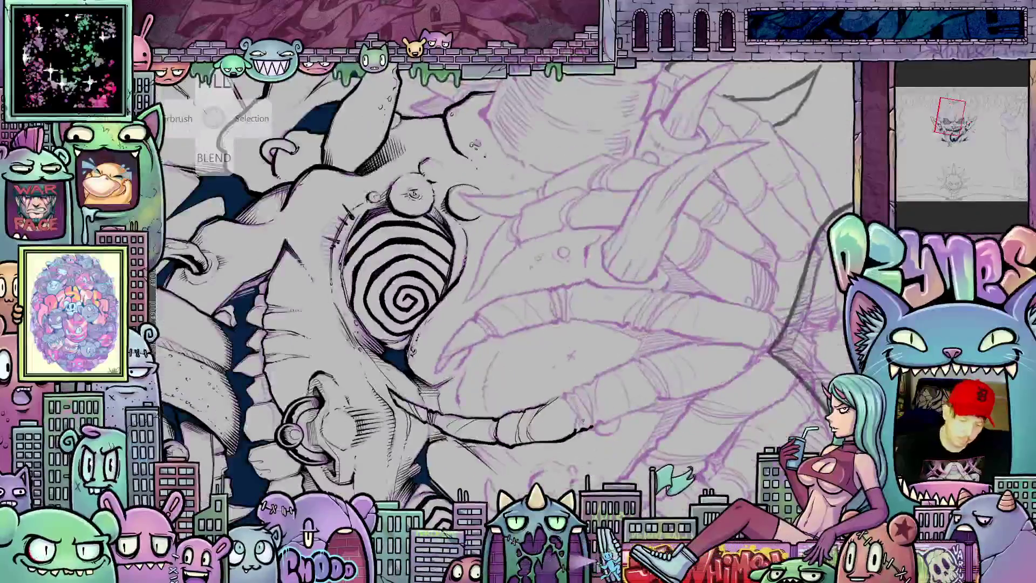
mouse_move(576, 436)
mouse_down()
mouse_move(562, 396)
mouse_move(582, 414)
mouse_move(590, 382)
mouse_up()
drag(599, 423, 592, 399)
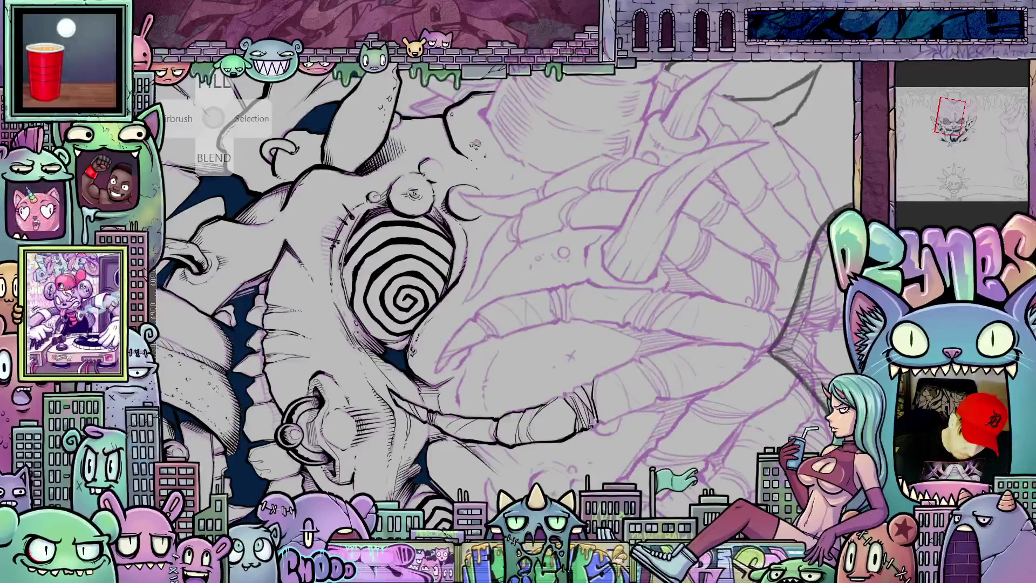
mouse_move(595, 425)
mouse_down()
mouse_move(572, 399)
mouse_move(518, 426)
mouse_up()
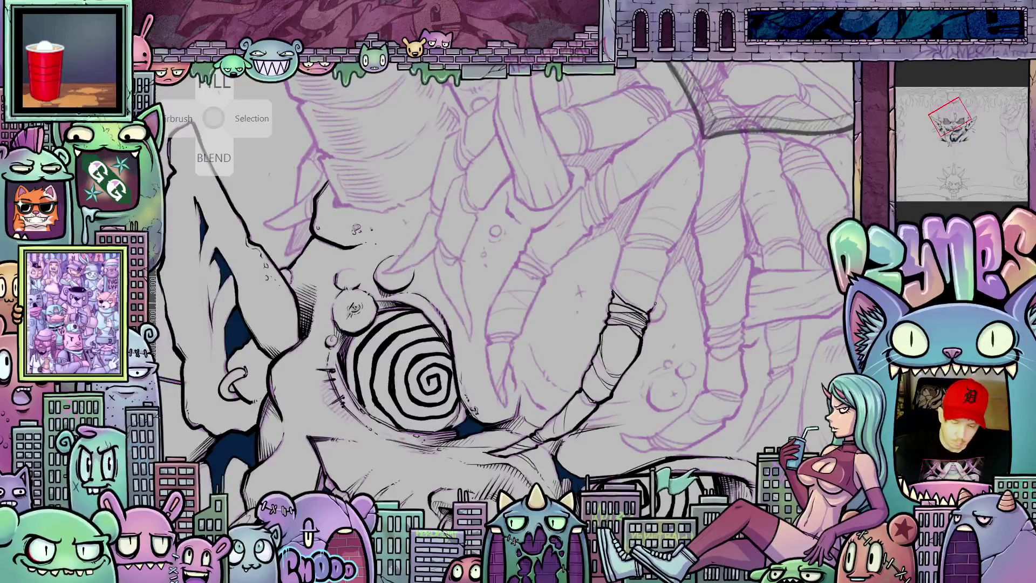
Step: Extend the horn's black outline upward and ink the arm's left edge
drag(654, 306, 669, 253)
scroll(502, 281, up, 3)
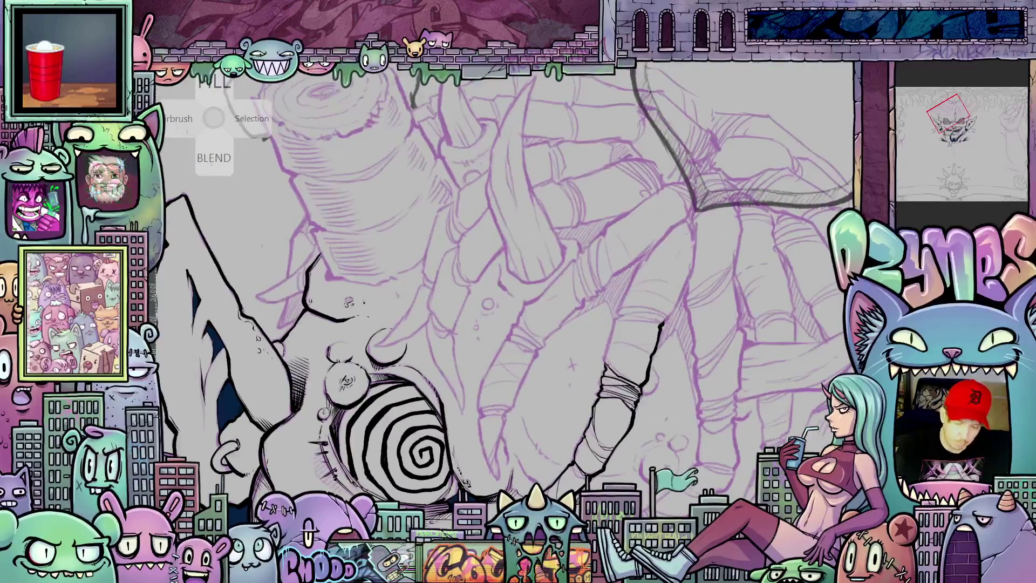
mouse_move(603, 356)
mouse_down()
mouse_move(621, 309)
mouse_move(649, 380)
mouse_up()
drag(638, 380, 669, 306)
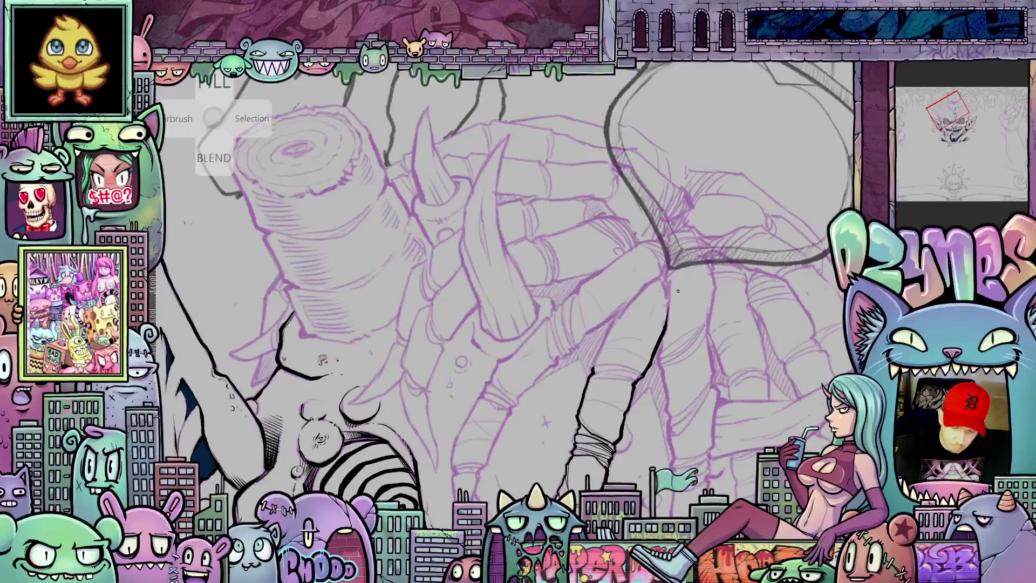
drag(593, 366, 609, 329)
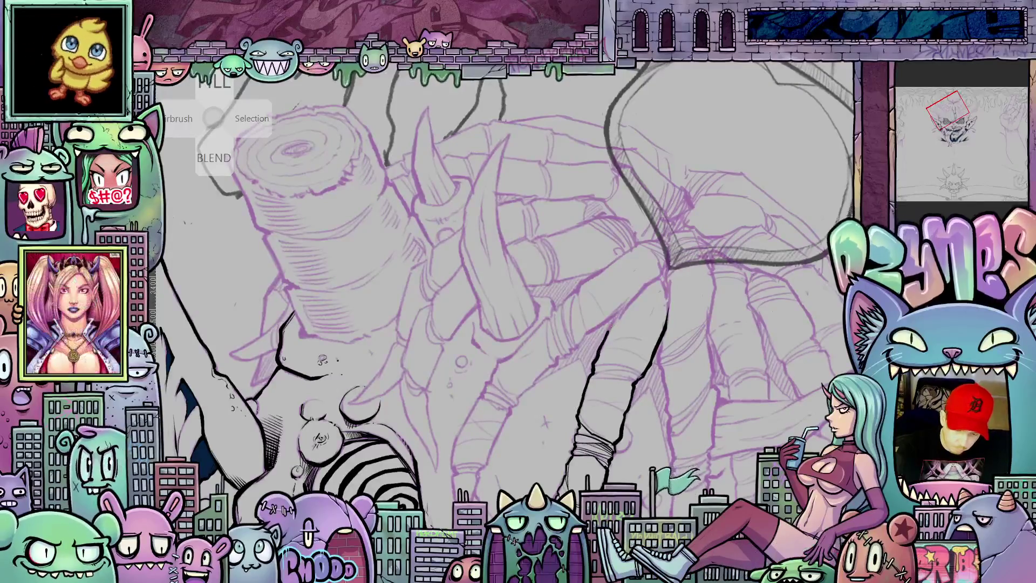
Step: Cross-hatch shading along the banded tube, then straighten the view
mouse_move(707, 314)
mouse_down()
mouse_move(731, 359)
mouse_move(717, 410)
mouse_move(675, 443)
mouse_up()
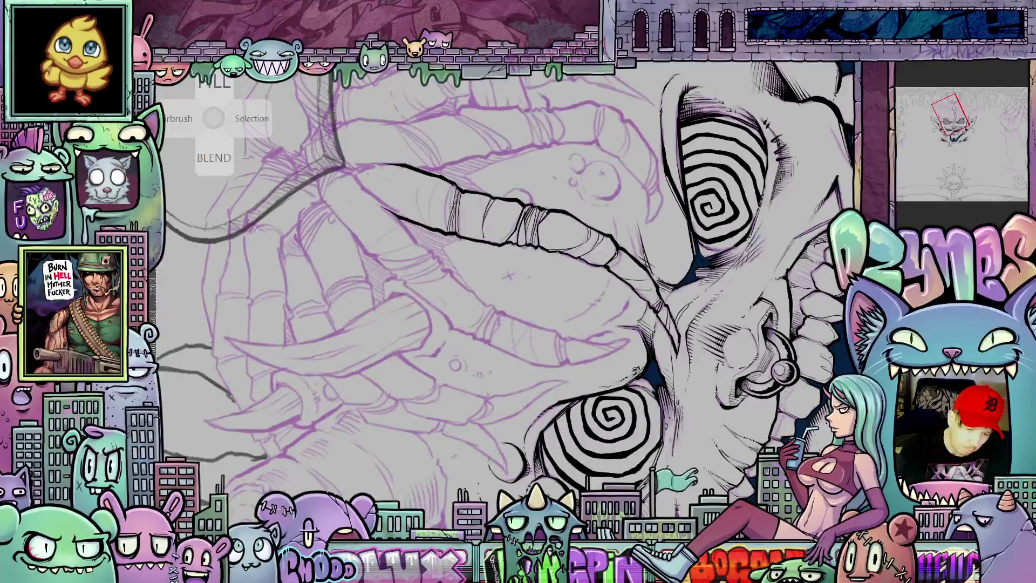
scroll(475, 274, up, 2)
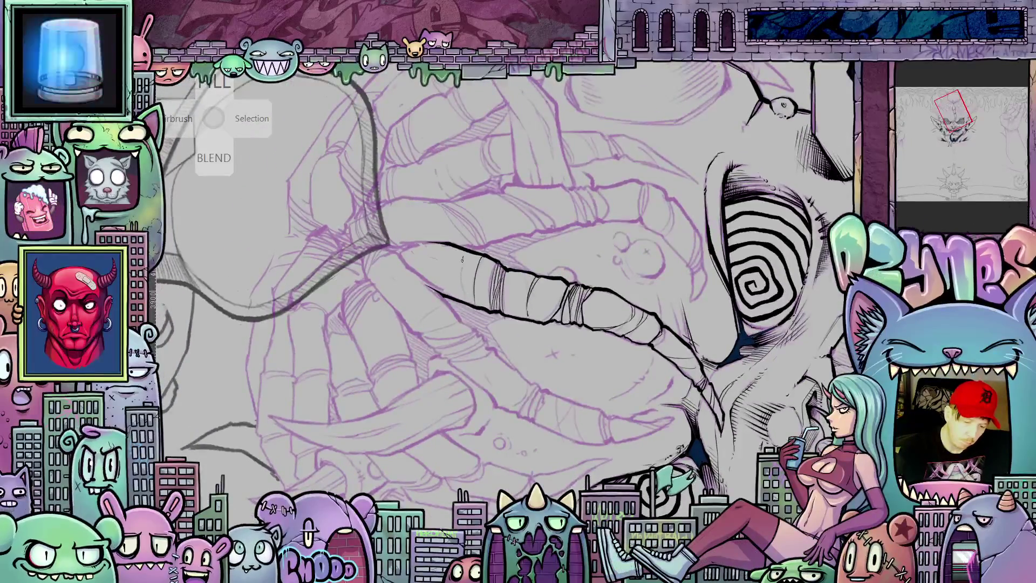
drag(468, 300, 458, 254)
mouse_move(433, 289)
mouse_down()
mouse_move(426, 246)
mouse_move(406, 247)
mouse_up()
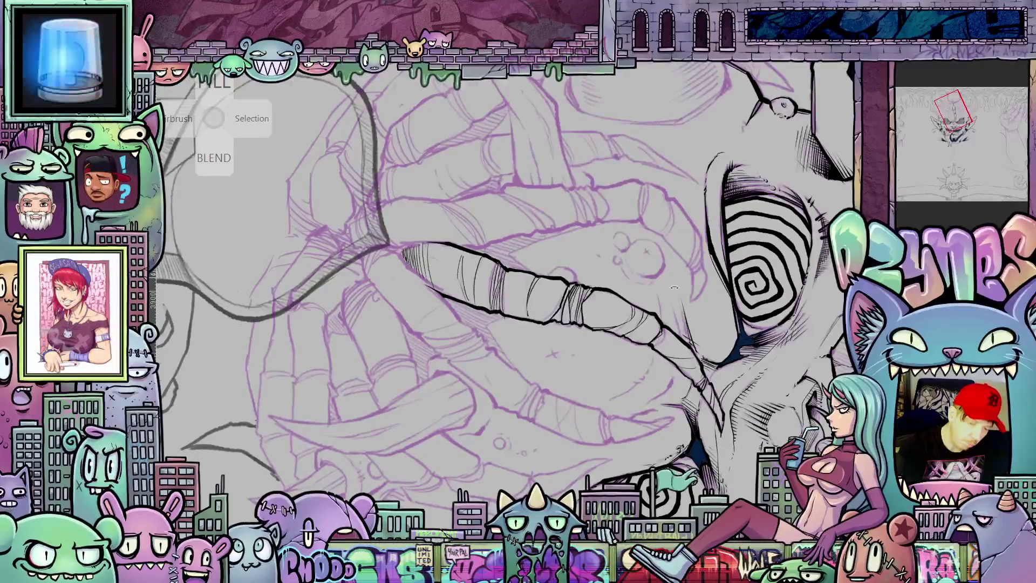
key(Escape)
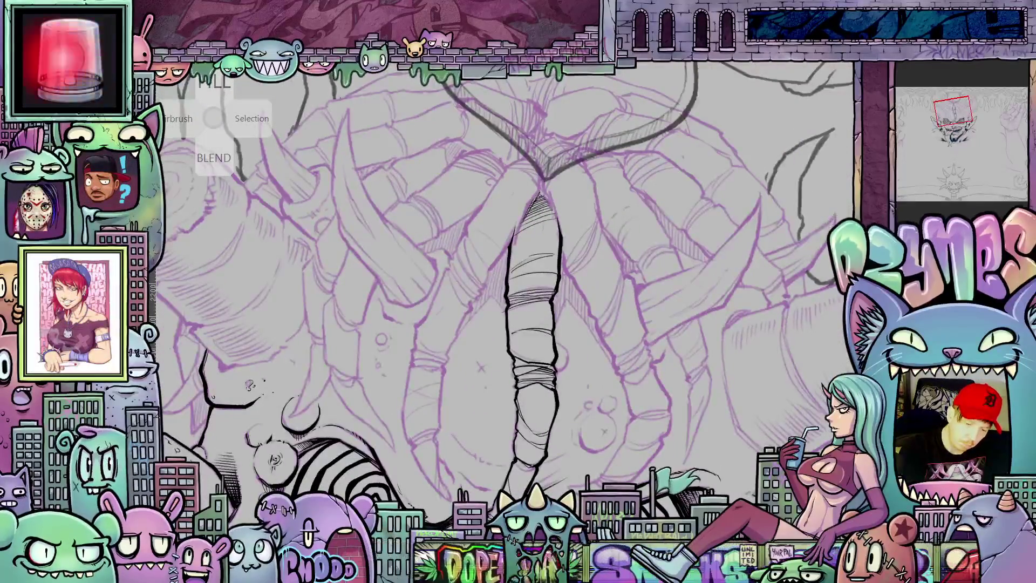
Step: Hatch the top end of the central banded tube and recentre the upright view on the face
drag(533, 219, 544, 193)
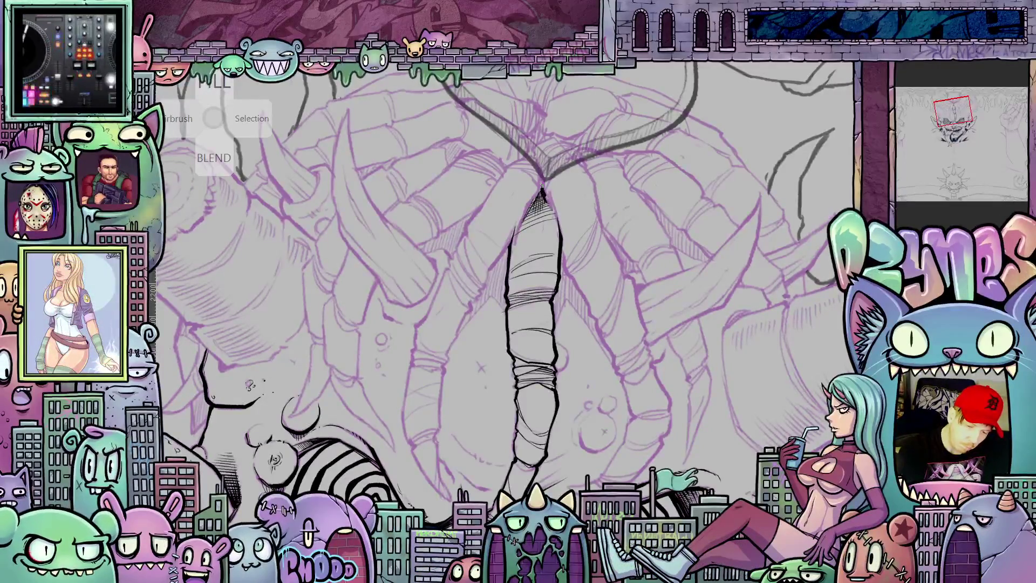
drag(656, 354, 702, 314)
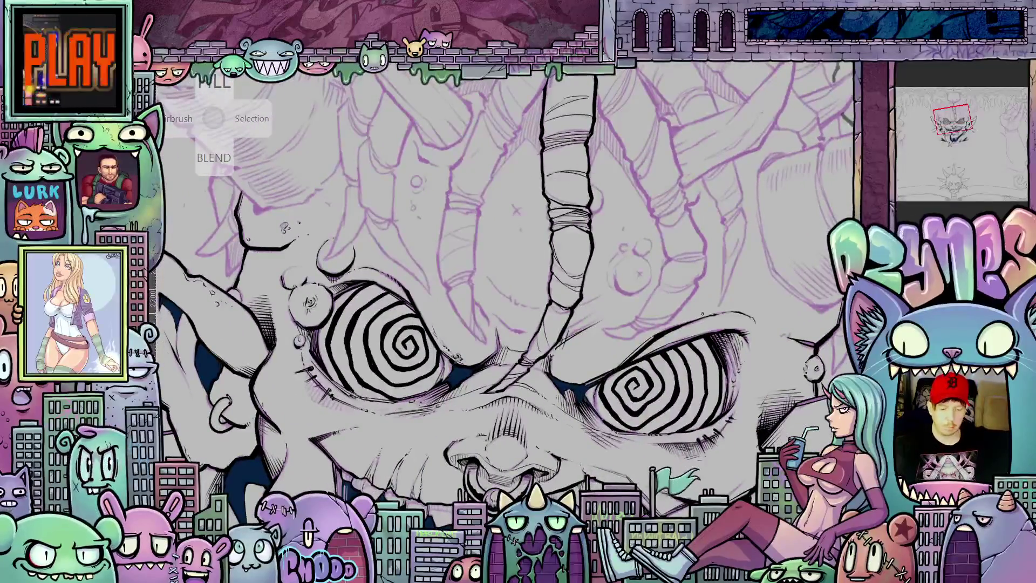
key(Escape)
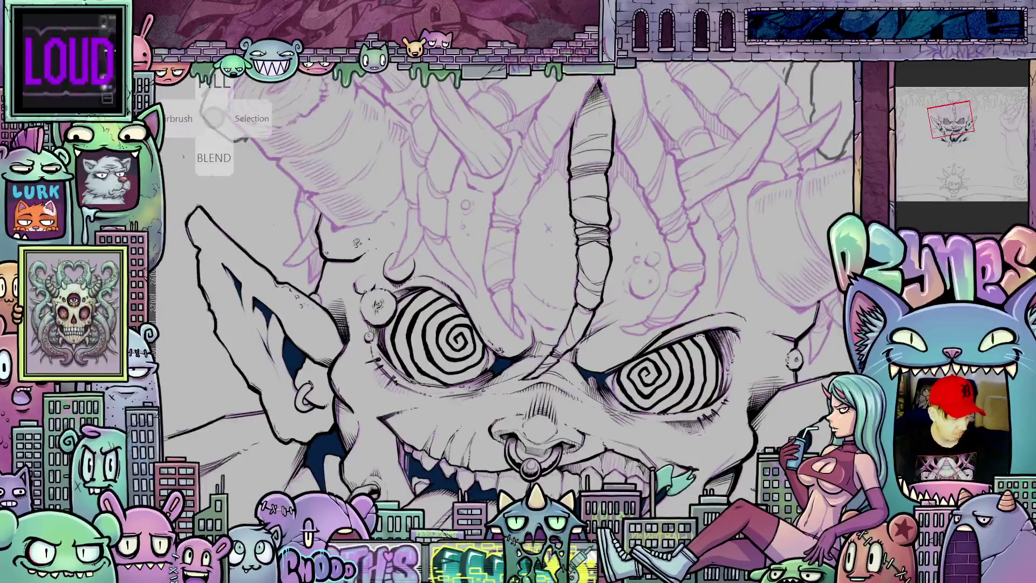
scroll(723, 335, down, 3)
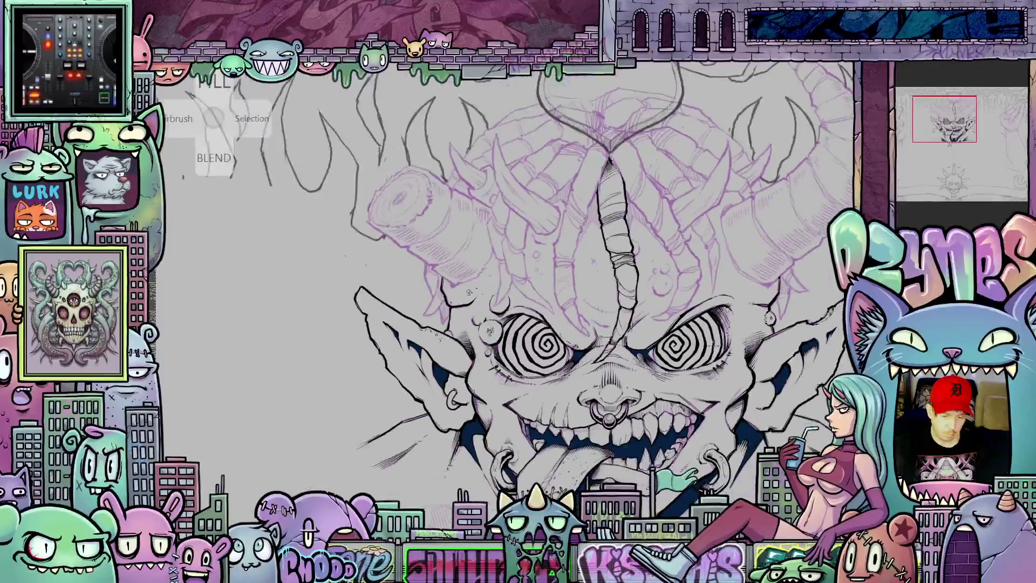
drag(706, 369, 695, 366)
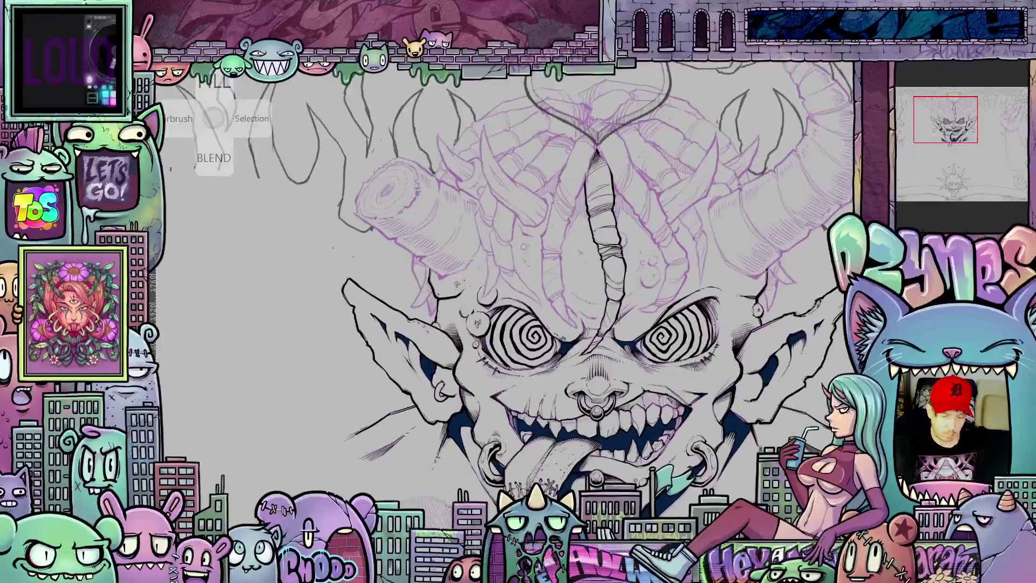
scroll(695, 318, up, 3)
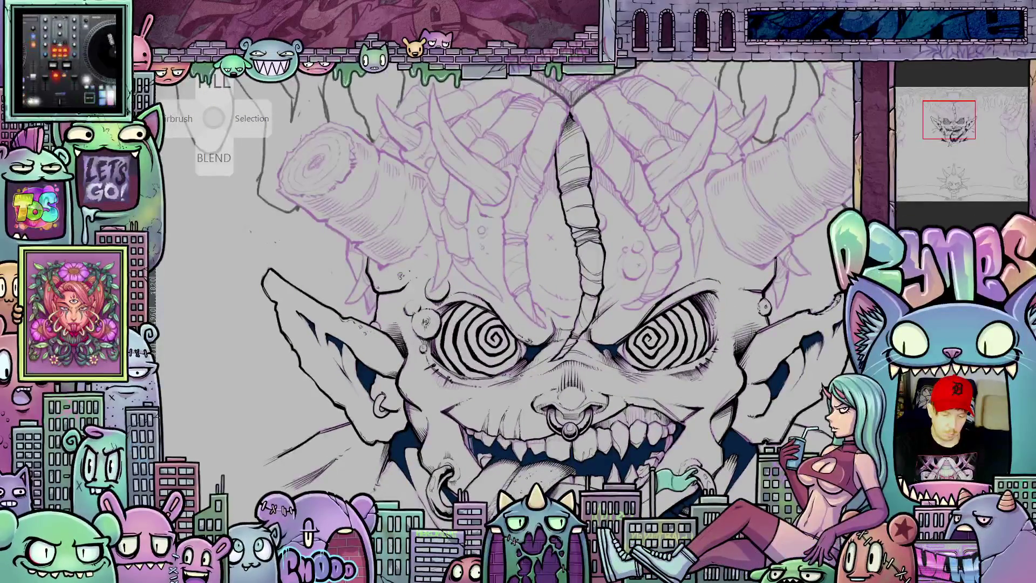
drag(686, 372, 702, 432)
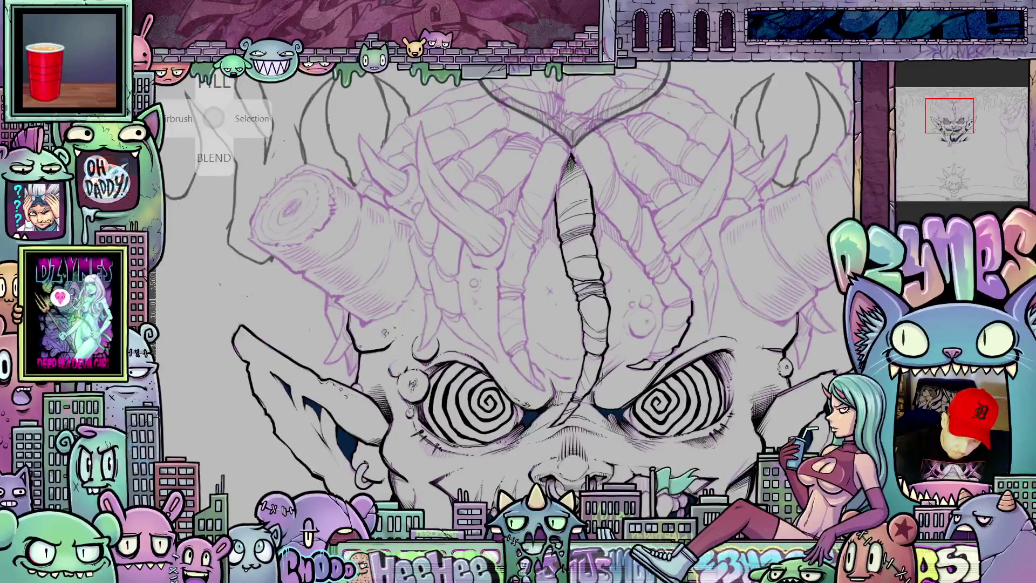
Step: Rotate the view around the forehead and clear the heart-shaped sketch outline above the head
drag(759, 335, 679, 378)
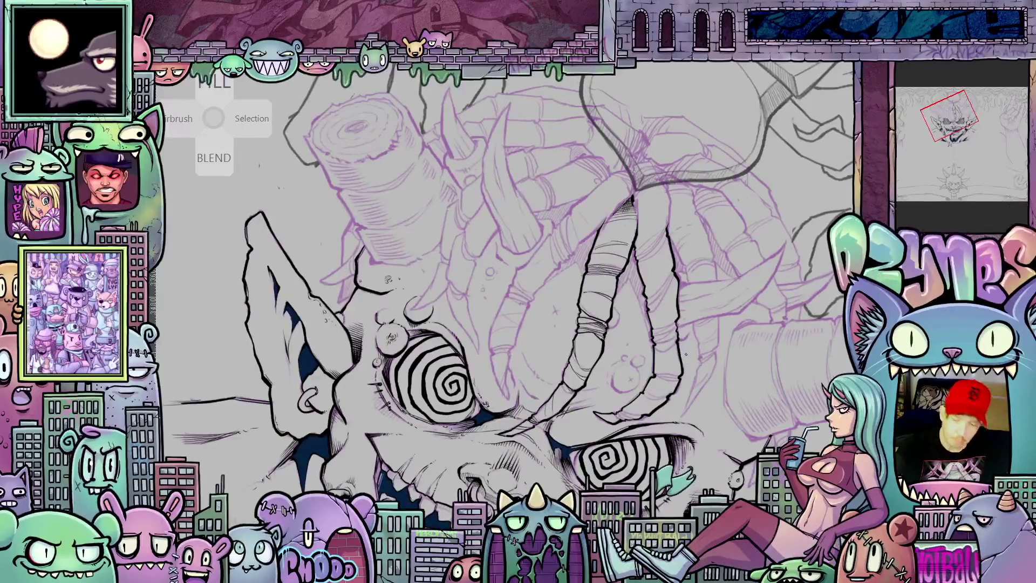
drag(685, 355, 678, 205)
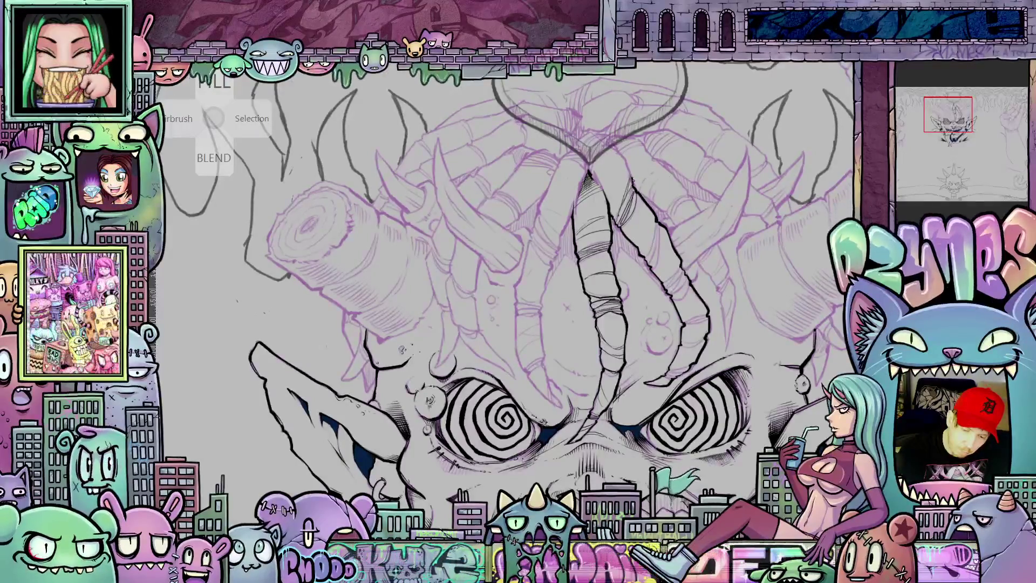
drag(593, 270, 685, 282)
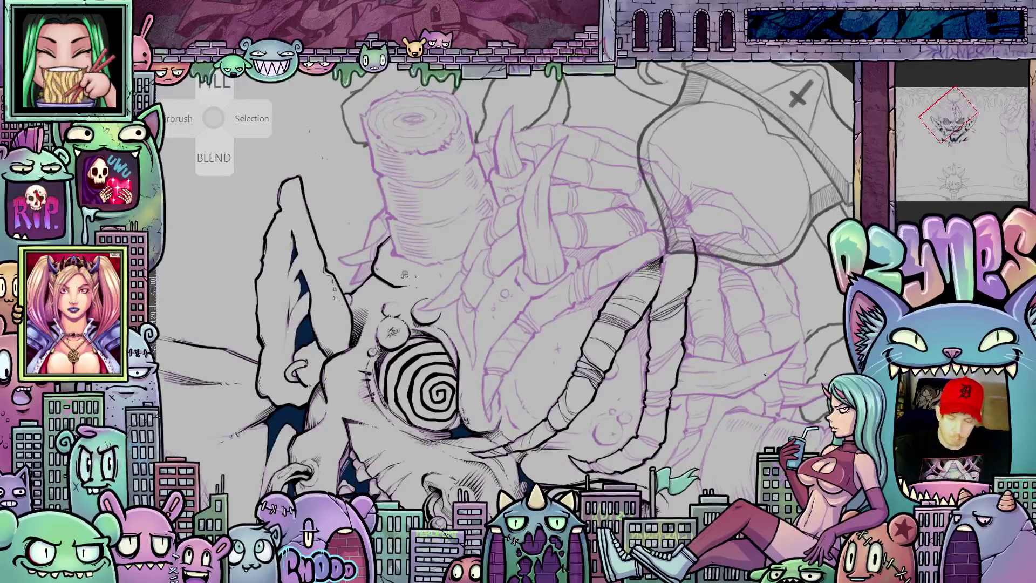
drag(540, 270, 583, 292)
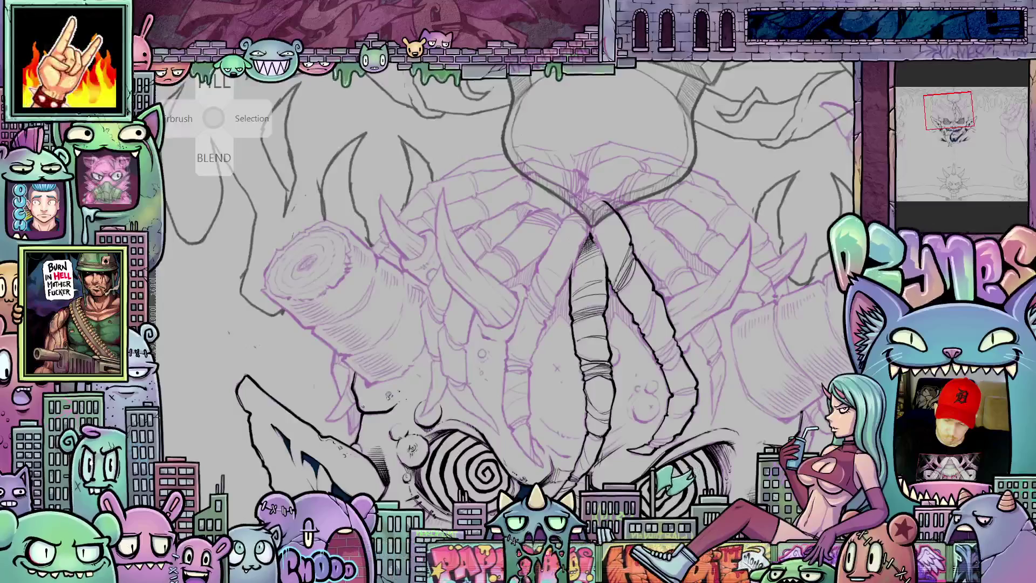
key(ctrl+z)
mouse_move(723, 420)
mouse_down()
mouse_move(711, 332)
mouse_move(745, 491)
mouse_up()
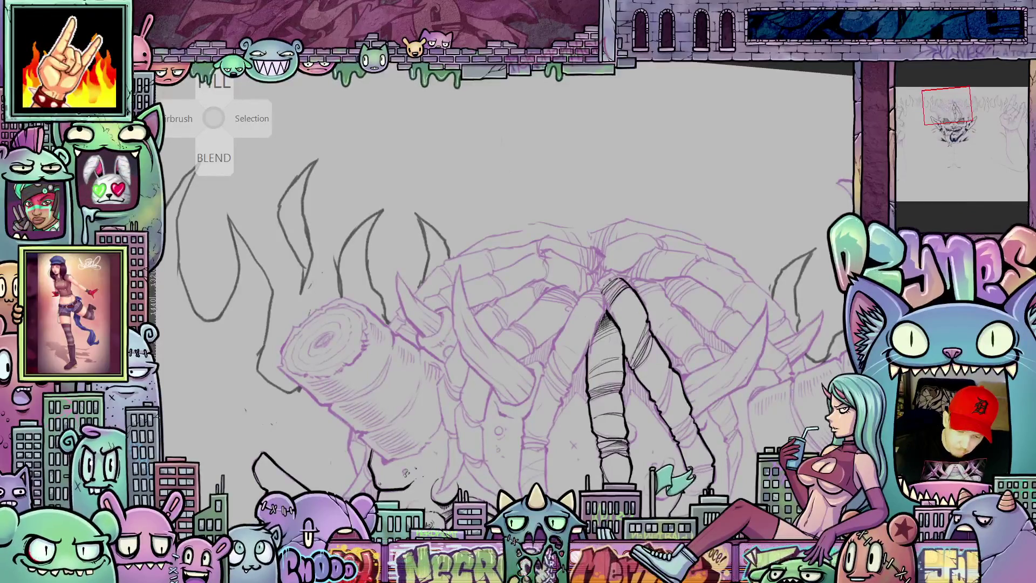
Step: Ink small marks at the top of the curling tube and zoom in on the face
drag(614, 275, 602, 280)
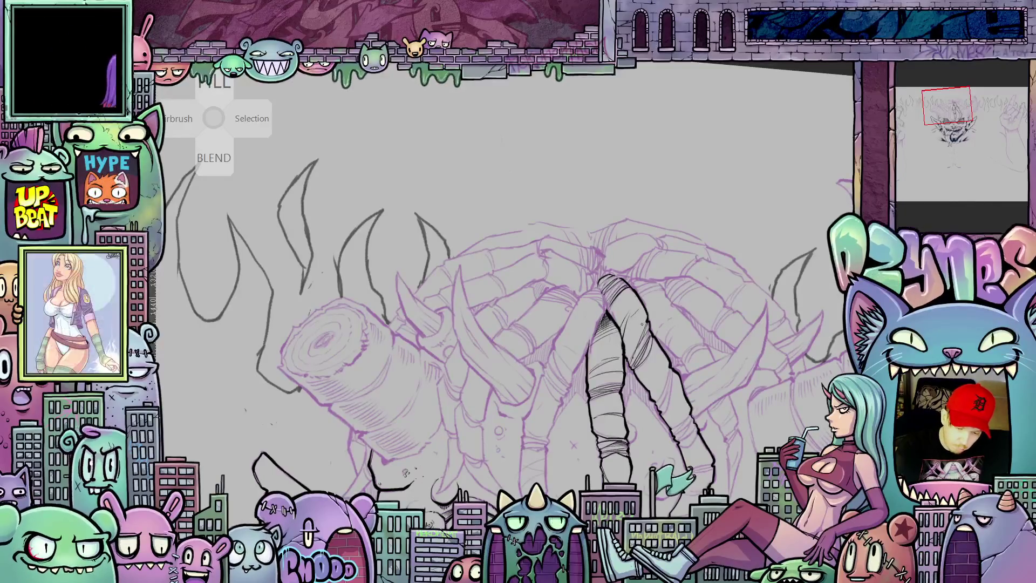
scroll(642, 324, down, 3)
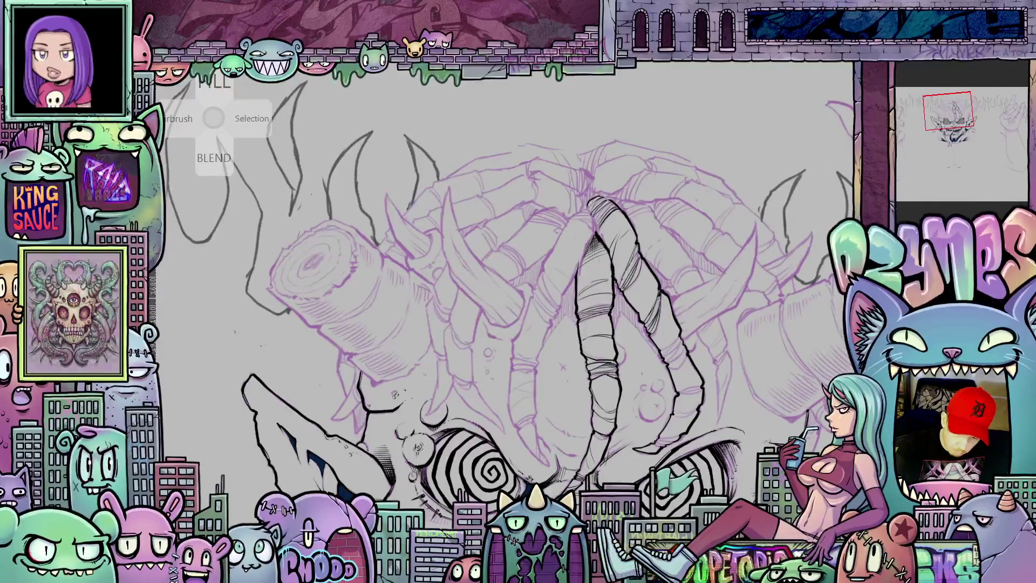
drag(692, 376, 692, 340)
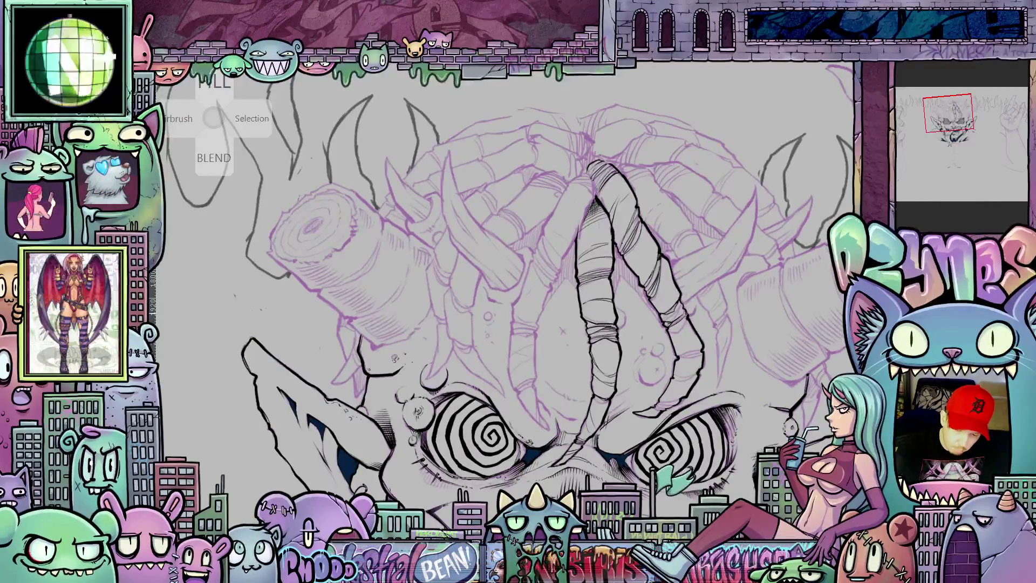
drag(700, 367, 696, 322)
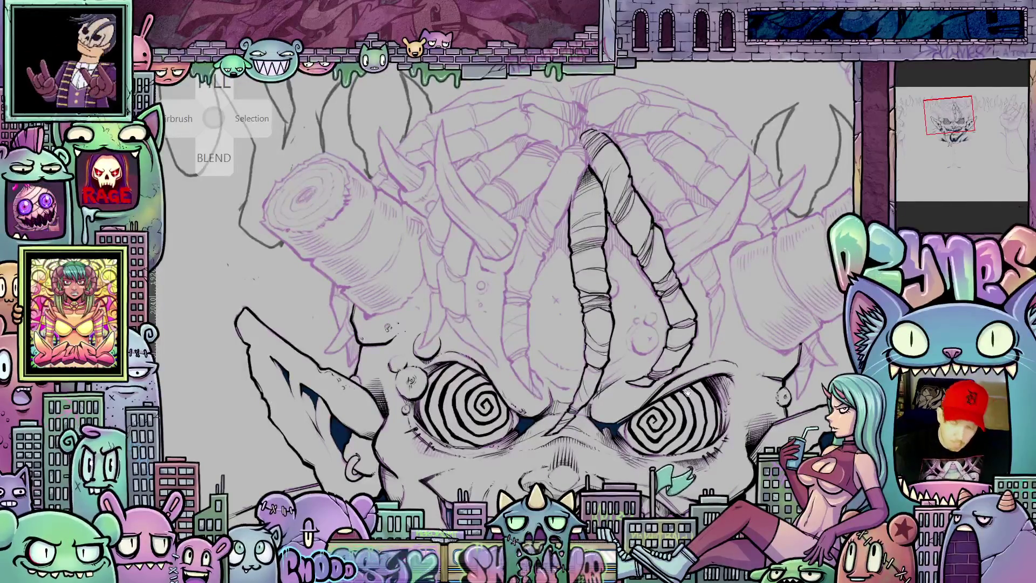
mouse_move(687, 392)
mouse_down()
mouse_move(736, 336)
mouse_move(680, 376)
mouse_move(734, 513)
mouse_up()
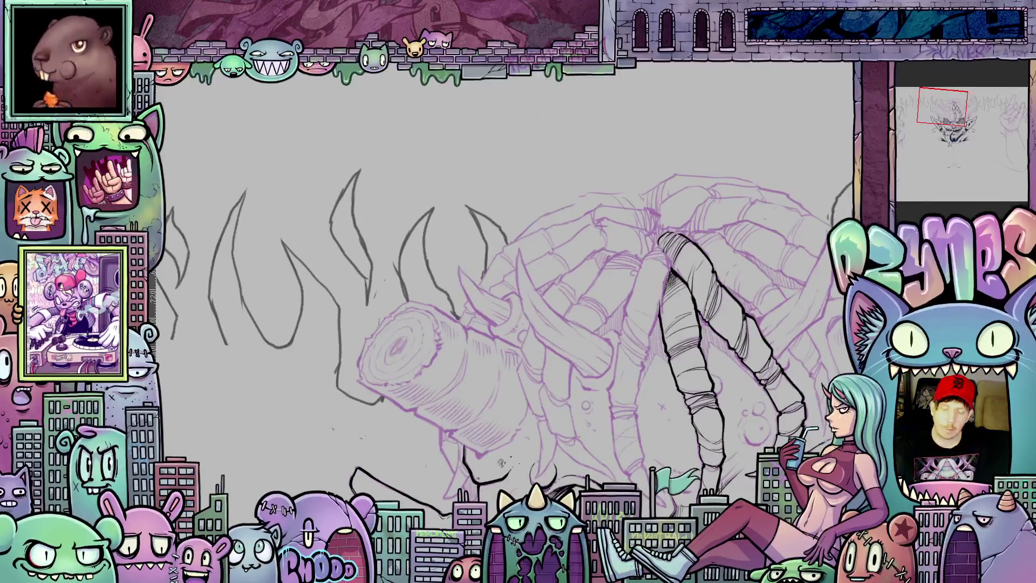
key(Tab)
Step: Stipple two dots beside the curled forehead tube, adjusting the view around the spiral-eyed face
mouse_move(741, 230)
mouse_down()
mouse_move(642, 167)
mouse_move(653, 184)
mouse_move(651, 135)
mouse_up()
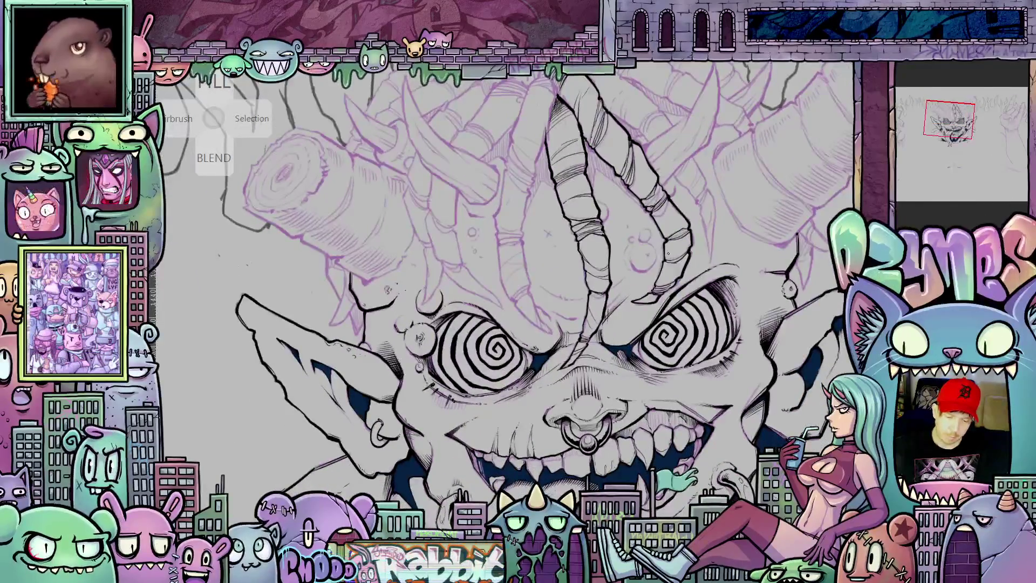
scroll(668, 253, up, 1)
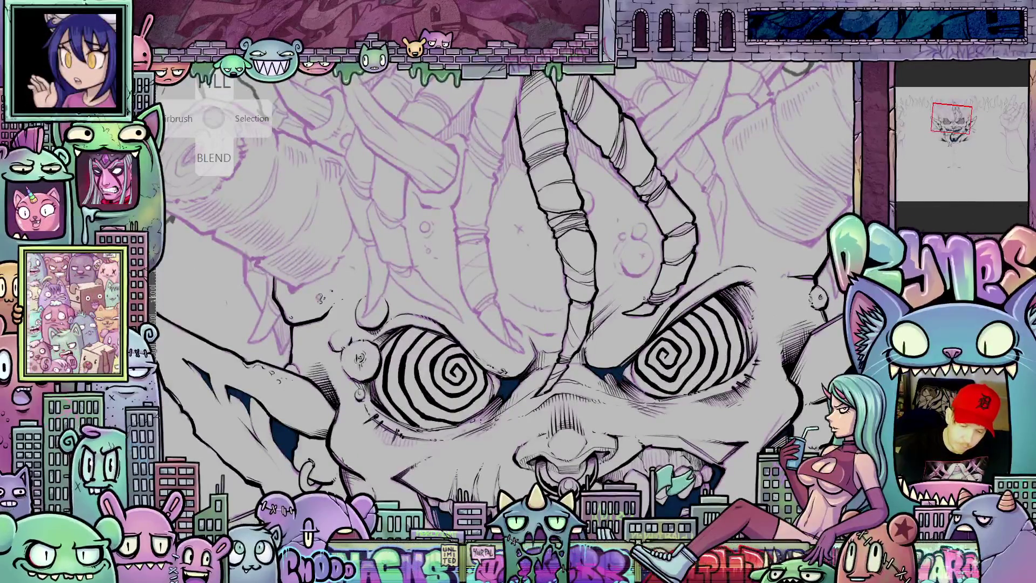
scroll(645, 299, up, 2)
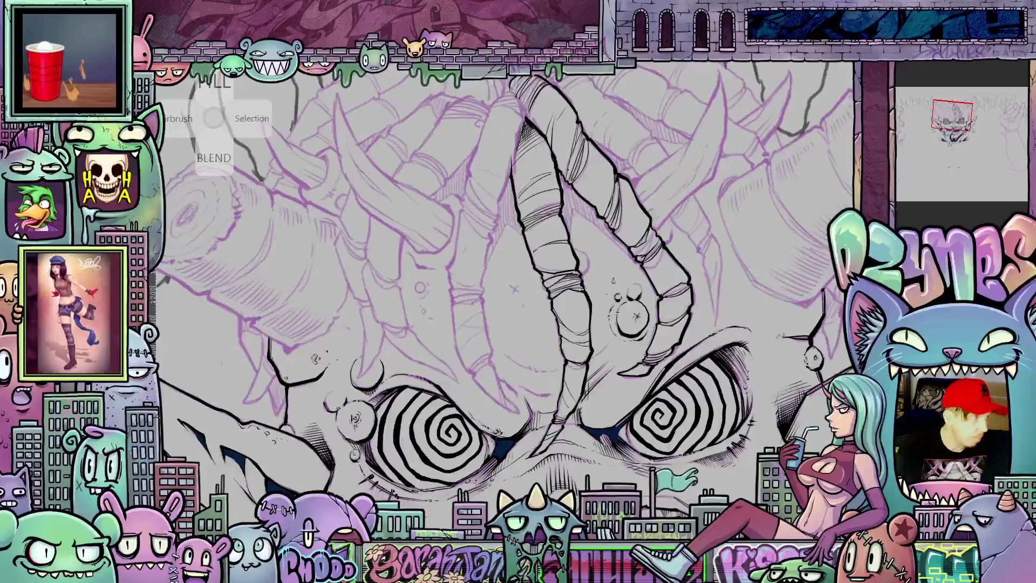
drag(651, 386, 642, 432)
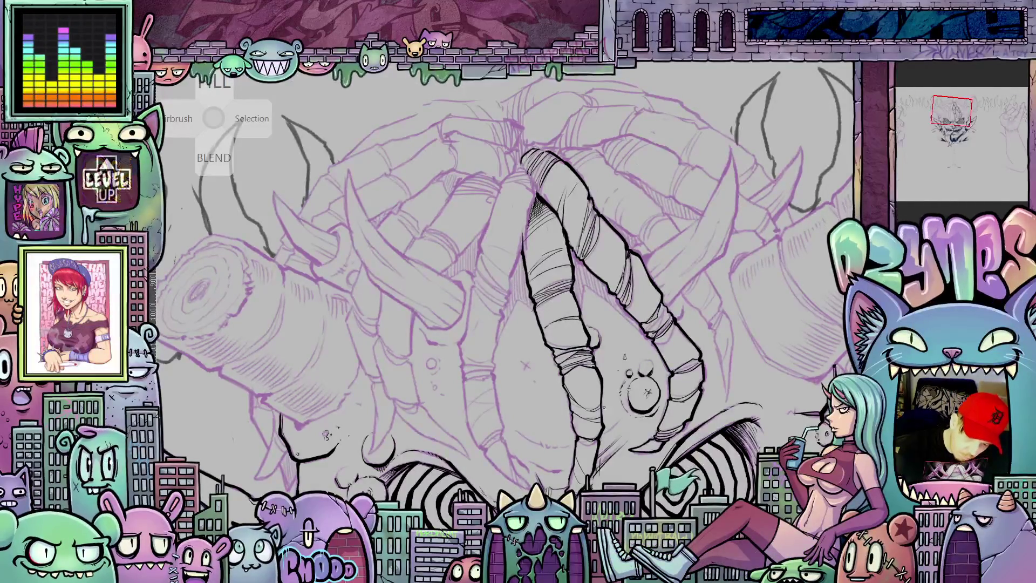
click(607, 341)
click(610, 367)
drag(629, 507, 704, 367)
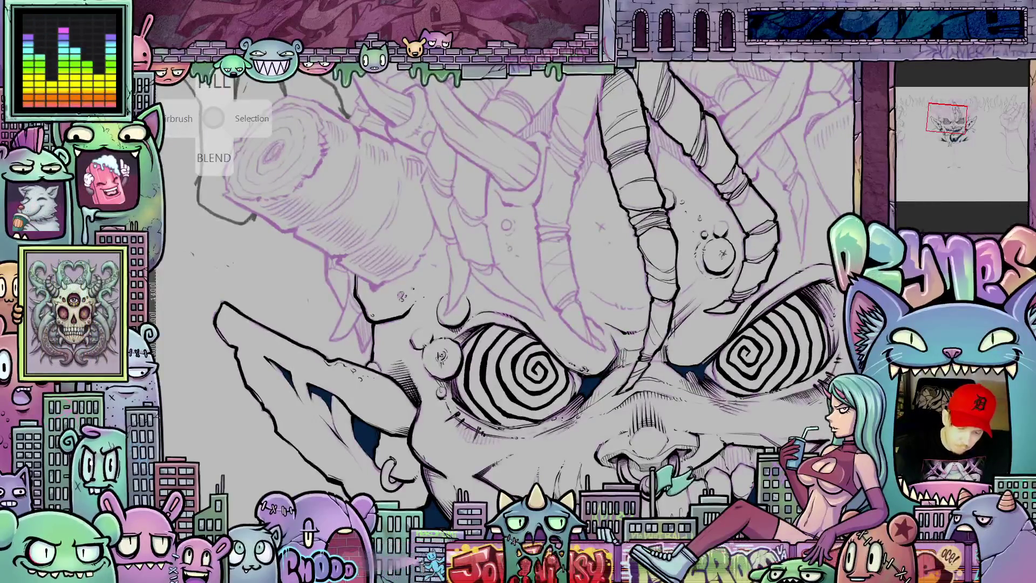
key(-)
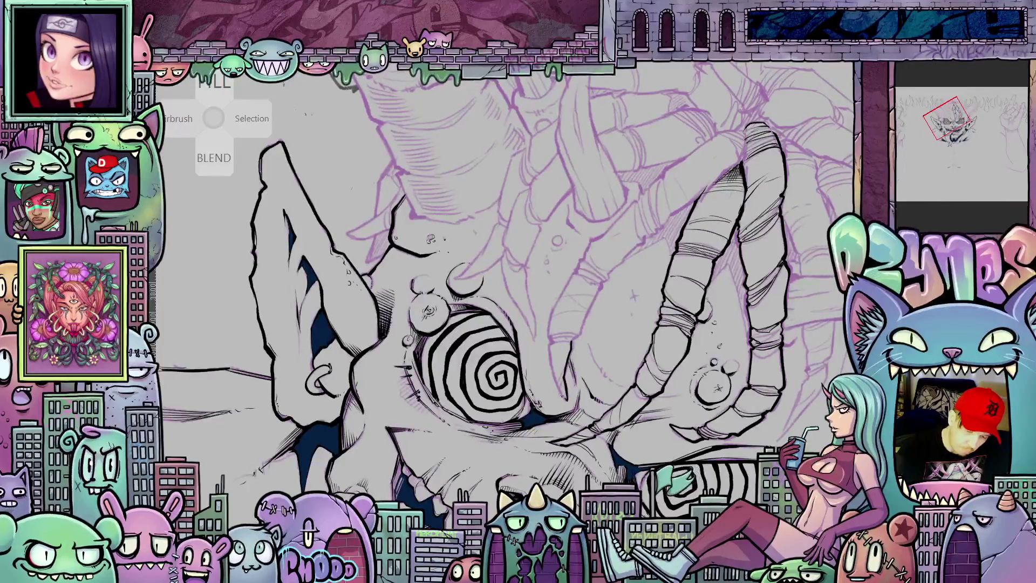
drag(556, 372, 550, 332)
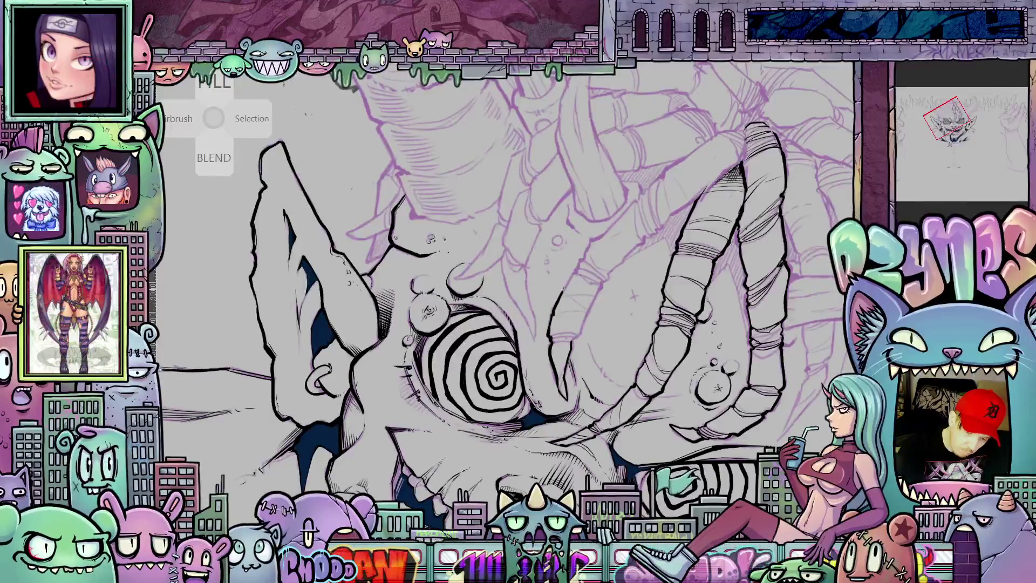
scroll(742, 374, down, 3)
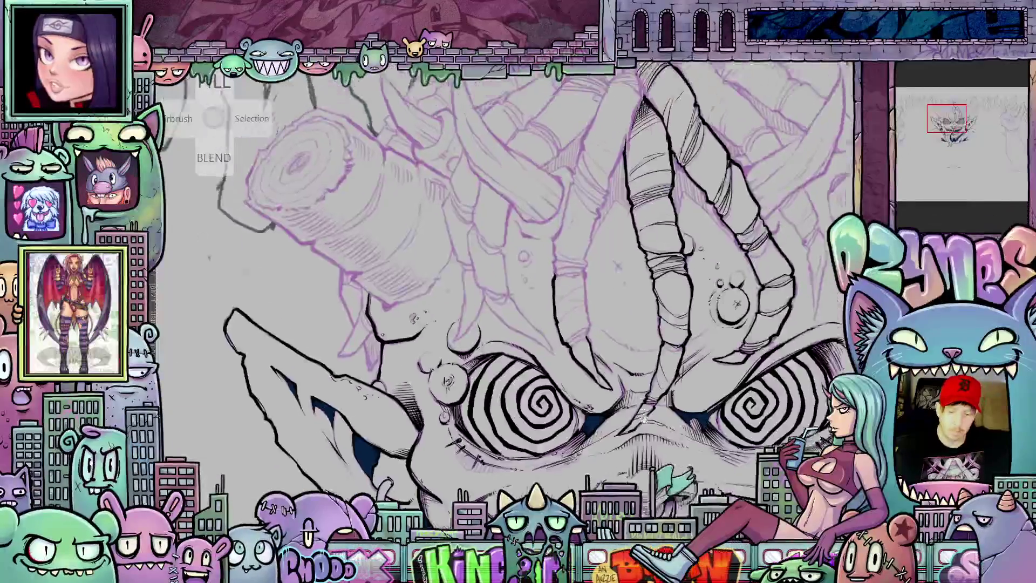
scroll(742, 374, up, 3)
drag(742, 374, 748, 379)
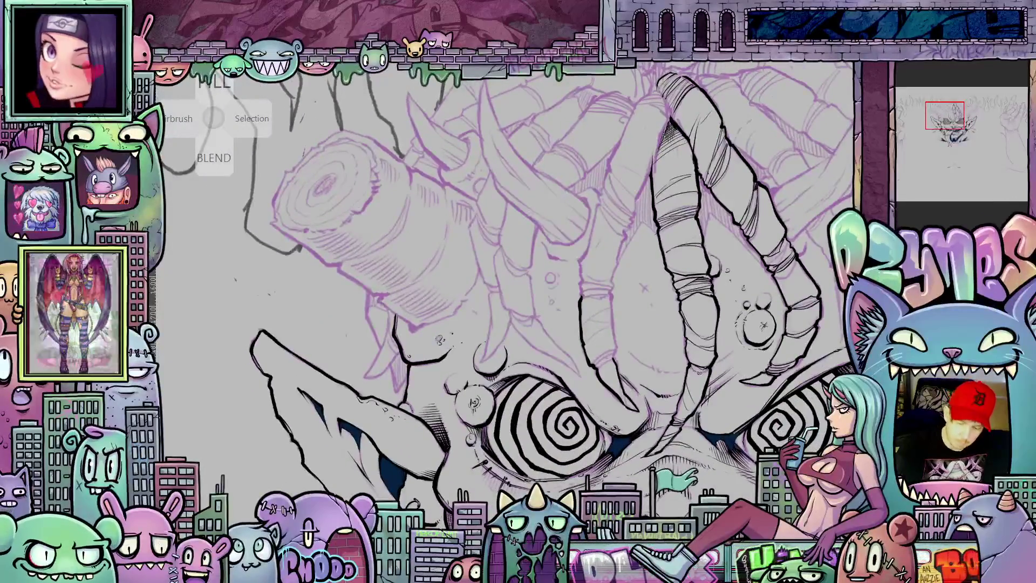
mouse_move(685, 411)
mouse_down()
mouse_move(664, 388)
mouse_move(702, 446)
mouse_up()
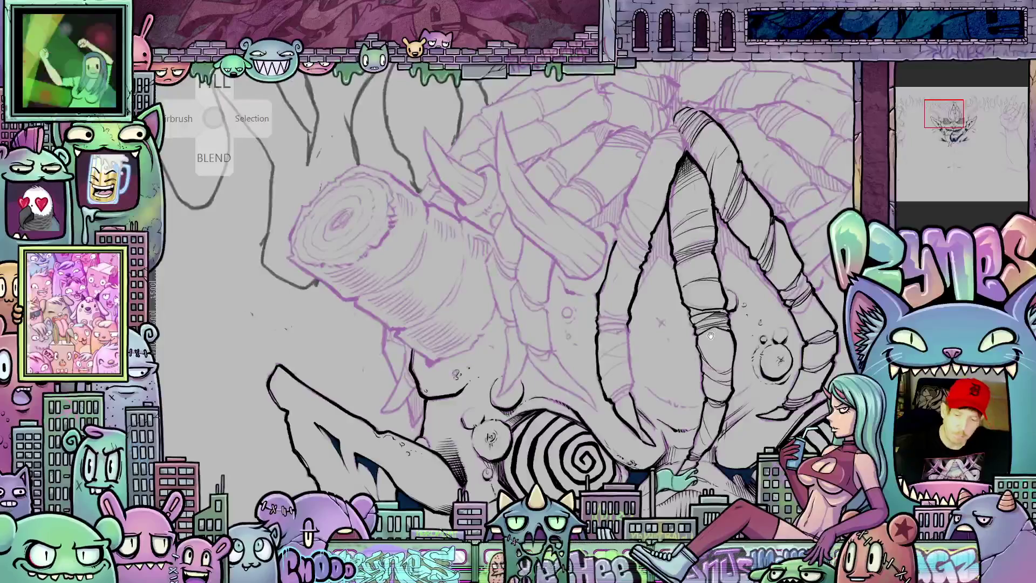
mouse_move(710, 336)
mouse_down()
mouse_move(627, 258)
mouse_move(582, 316)
mouse_move(718, 325)
mouse_move(663, 345)
mouse_up()
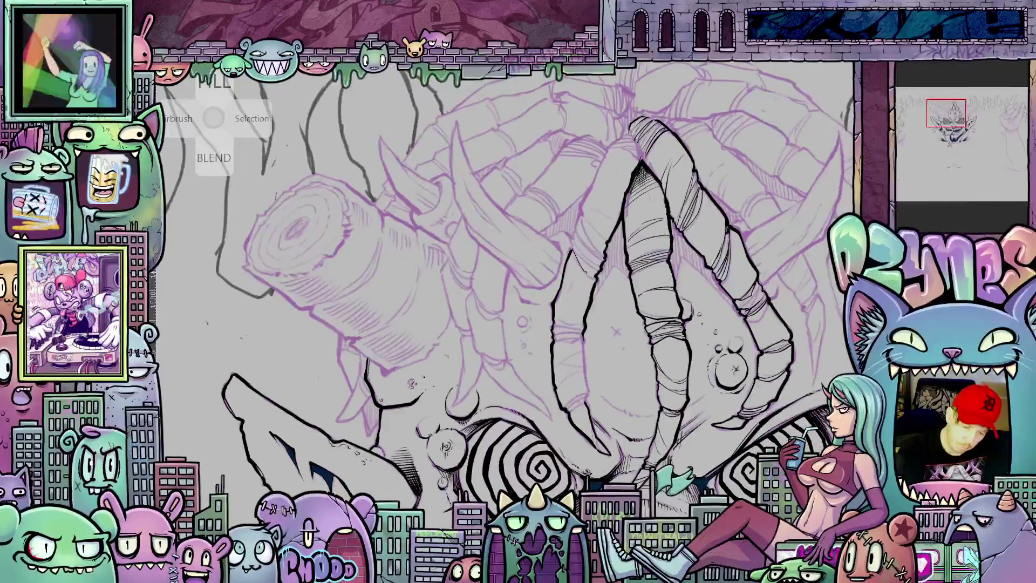
drag(656, 288, 603, 302)
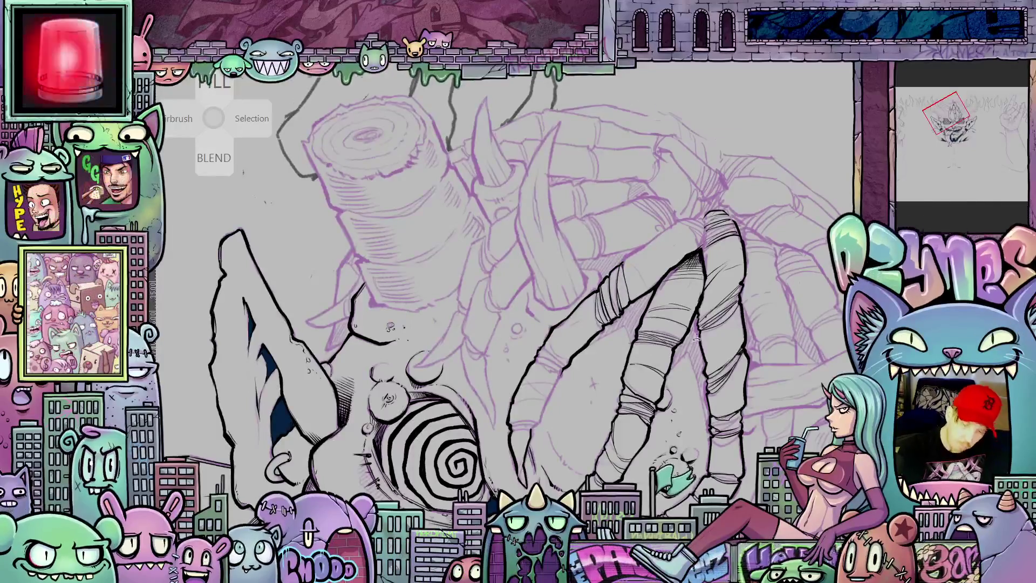
key(minus)
key(minus)
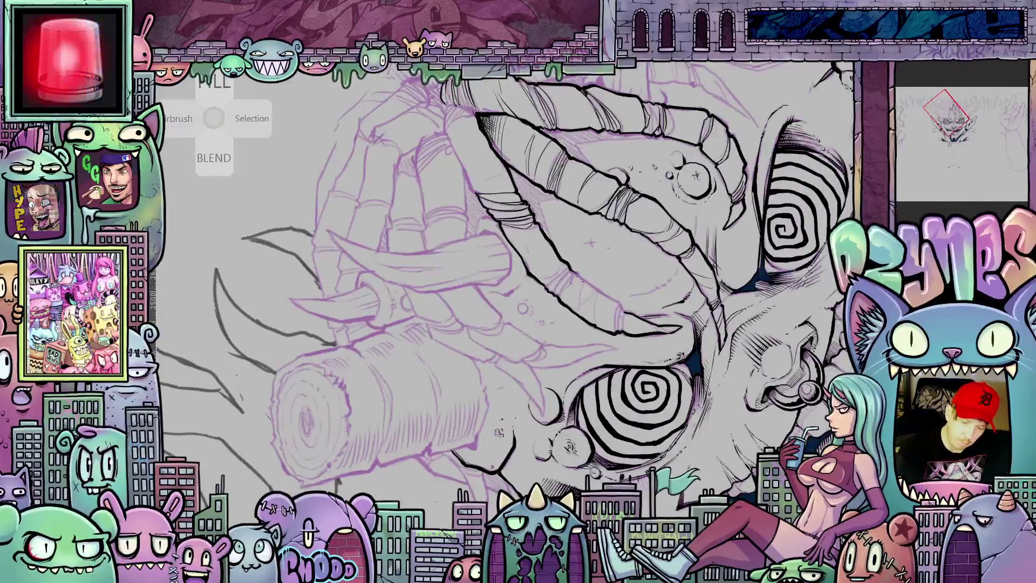
key(asciicircum)
key(asciicircum)
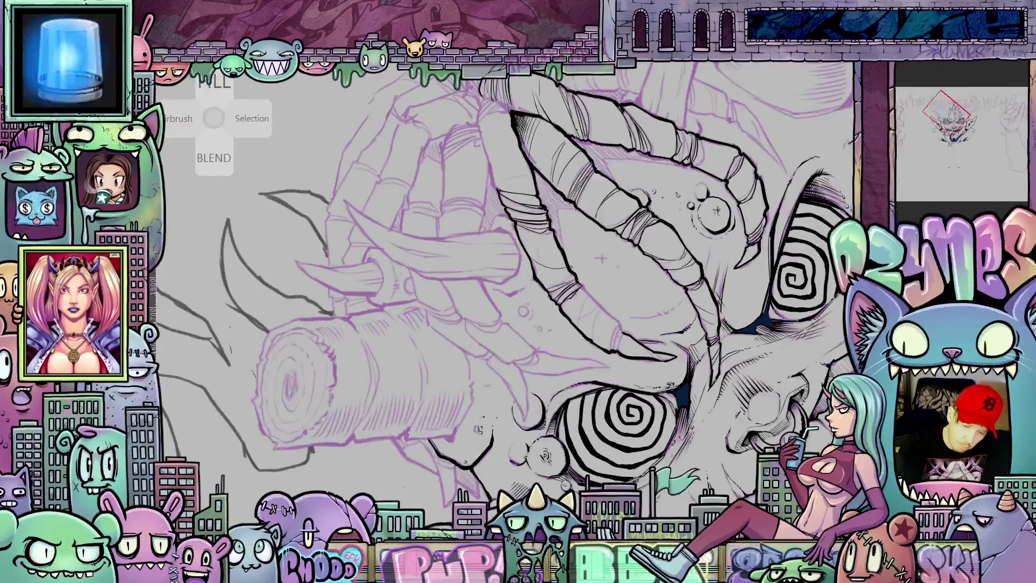
key(asciicircum)
mouse_move(636, 324)
mouse_down()
mouse_move(658, 345)
mouse_move(647, 356)
mouse_move(674, 350)
mouse_move(667, 360)
mouse_up()
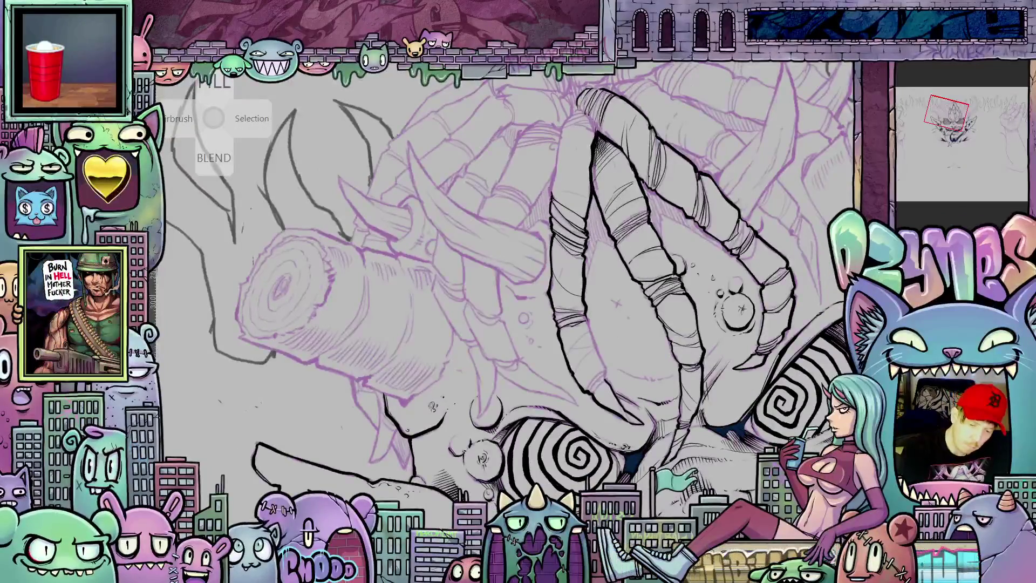
drag(551, 193, 559, 136)
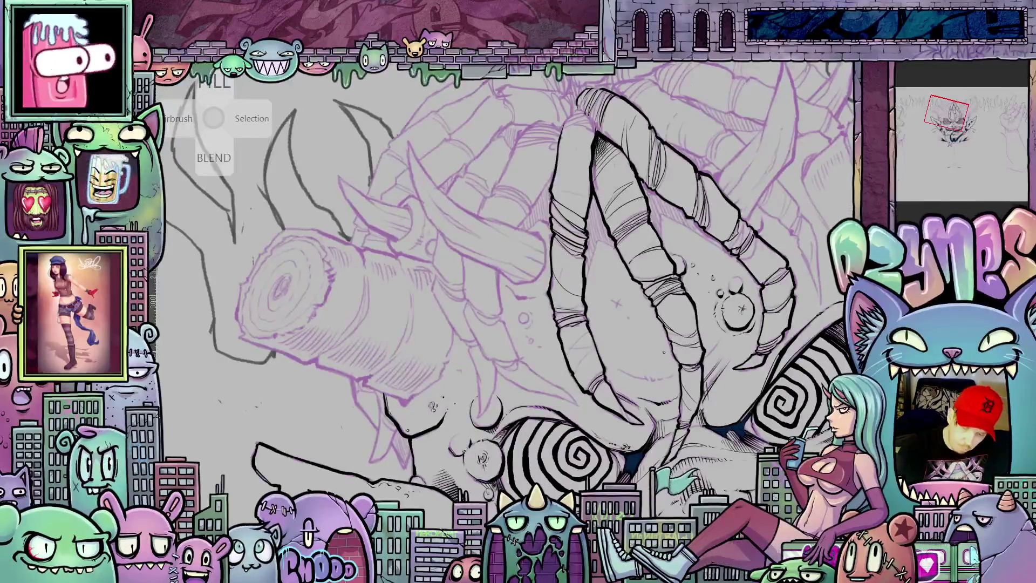
Step: Ink one side and the lower curve of the curved horn beside the clawed hand in black
drag(486, 270, 518, 283)
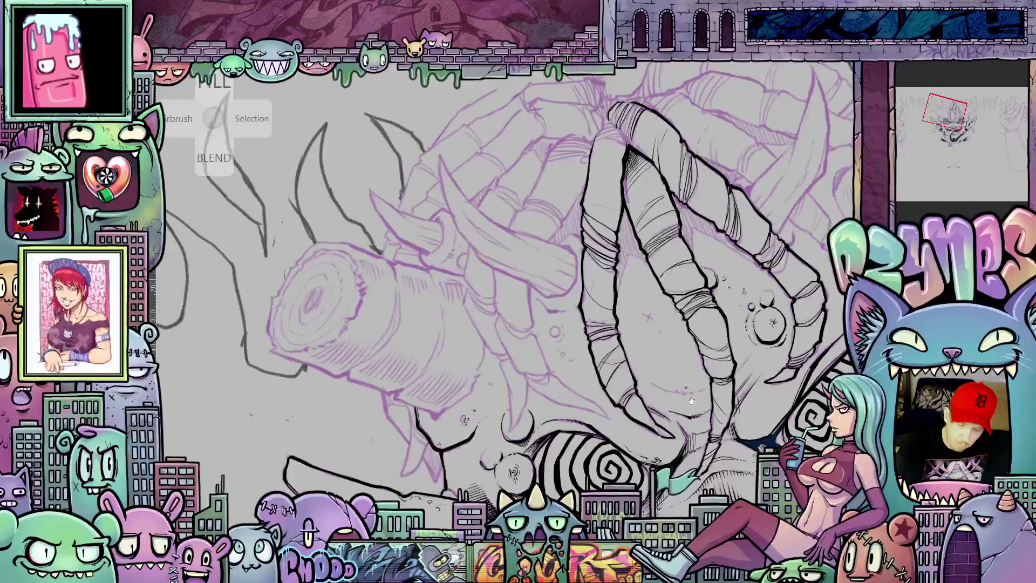
mouse_move(518, 284)
mouse_down()
mouse_move(476, 248)
mouse_move(458, 275)
mouse_up()
mouse_move(696, 437)
mouse_down()
mouse_move(671, 370)
mouse_move(710, 345)
mouse_move(725, 375)
mouse_move(769, 391)
mouse_up()
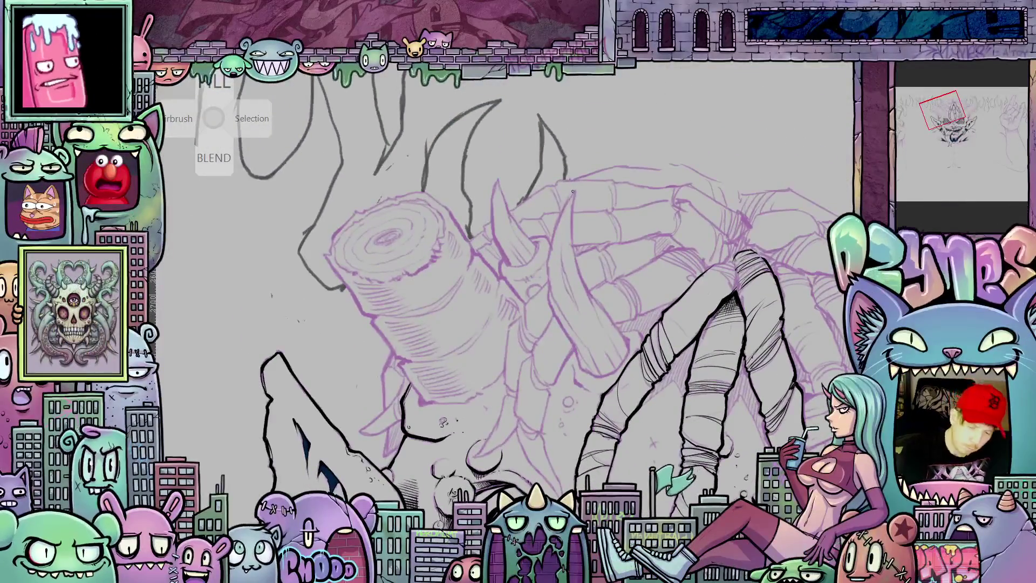
mouse_move(573, 191)
mouse_down()
mouse_move(550, 246)
mouse_move(552, 293)
mouse_move(598, 371)
mouse_up()
drag(549, 279, 579, 357)
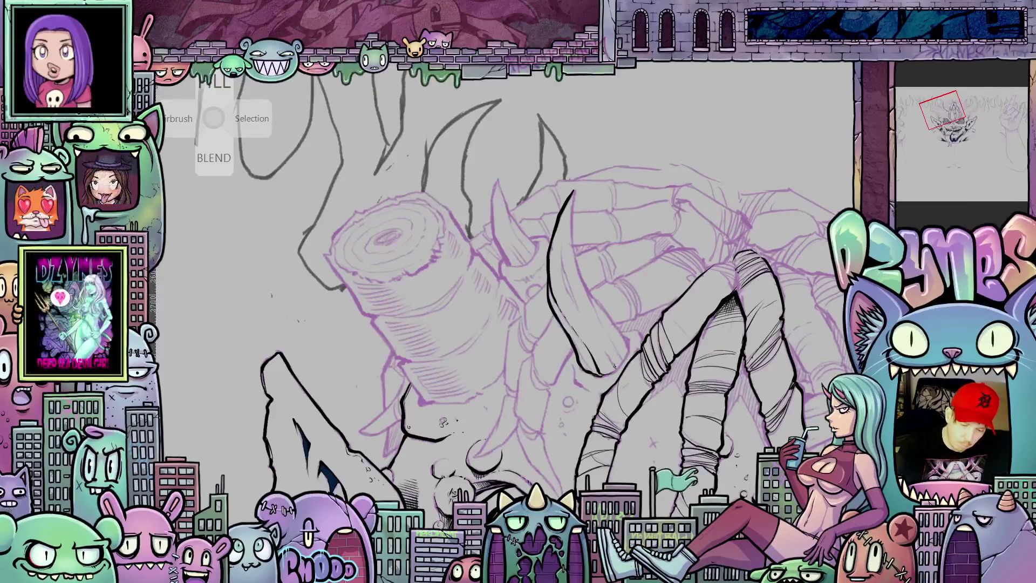
Step: Rotate, zoom and pan the canvas to review the inked horn, its base, the hand and spiral eyes
drag(751, 372, 576, 355)
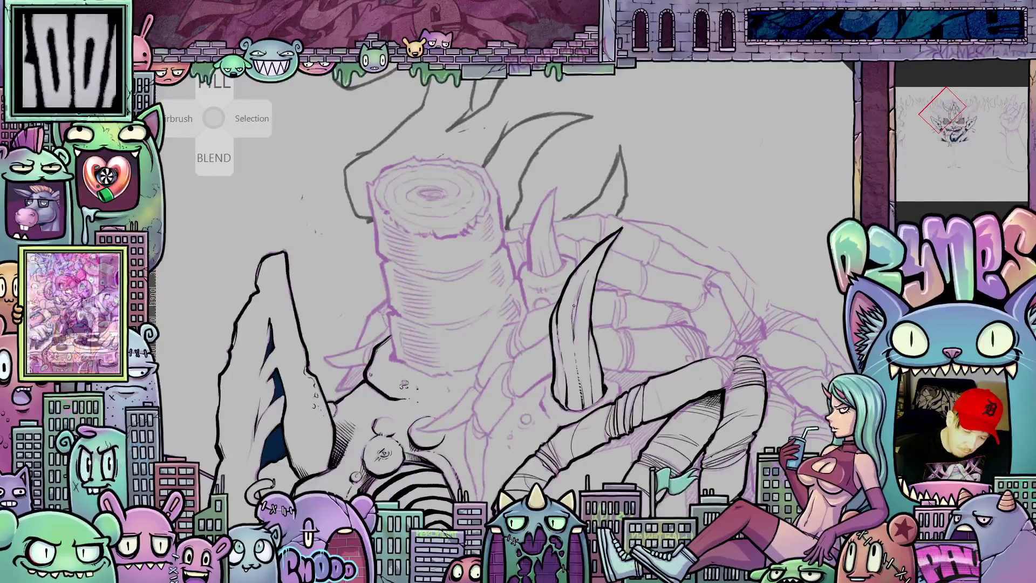
mouse_move(580, 286)
mouse_down()
mouse_move(694, 303)
mouse_move(542, 332)
mouse_up()
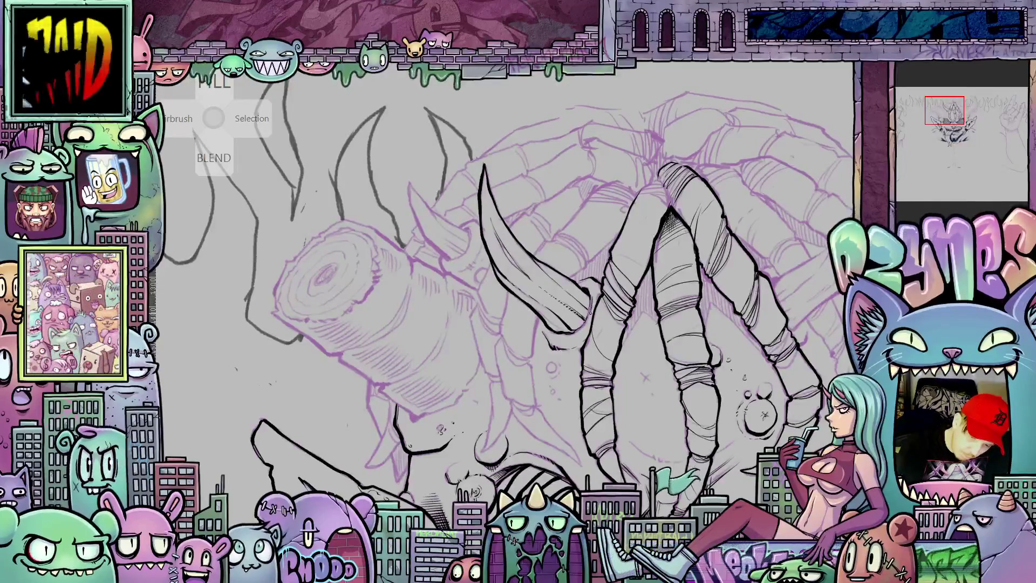
mouse_move(626, 359)
mouse_down()
mouse_move(630, 325)
mouse_move(652, 358)
mouse_move(637, 387)
mouse_up()
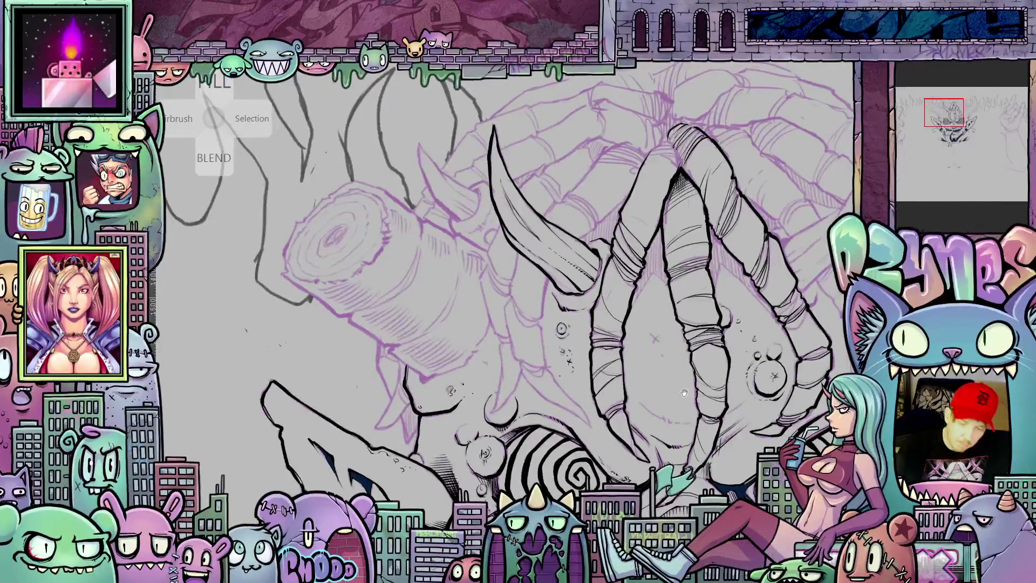
drag(506, 292, 474, 332)
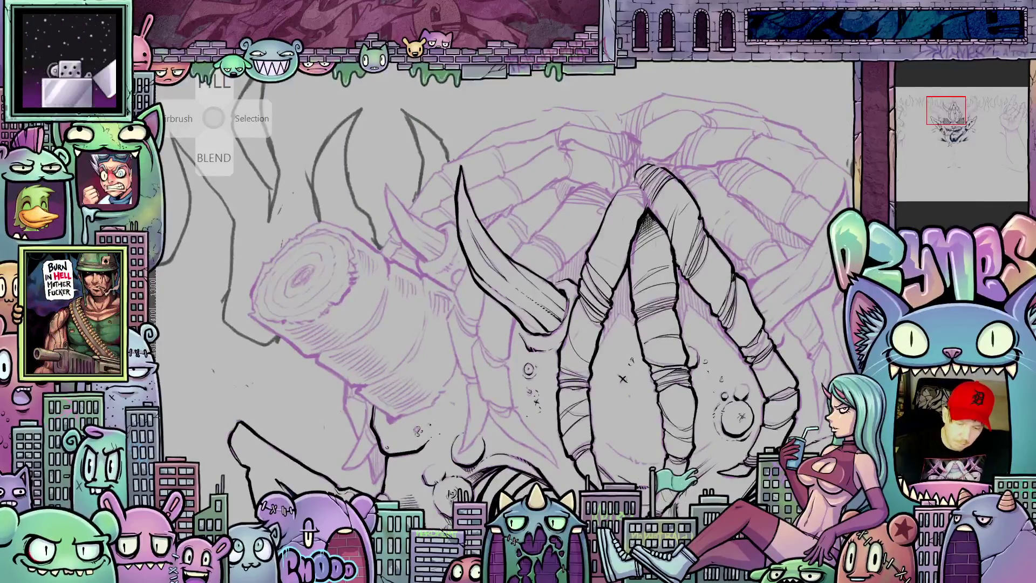
drag(505, 291, 478, 246)
drag(504, 292, 553, 200)
scroll(677, 374, down, 5)
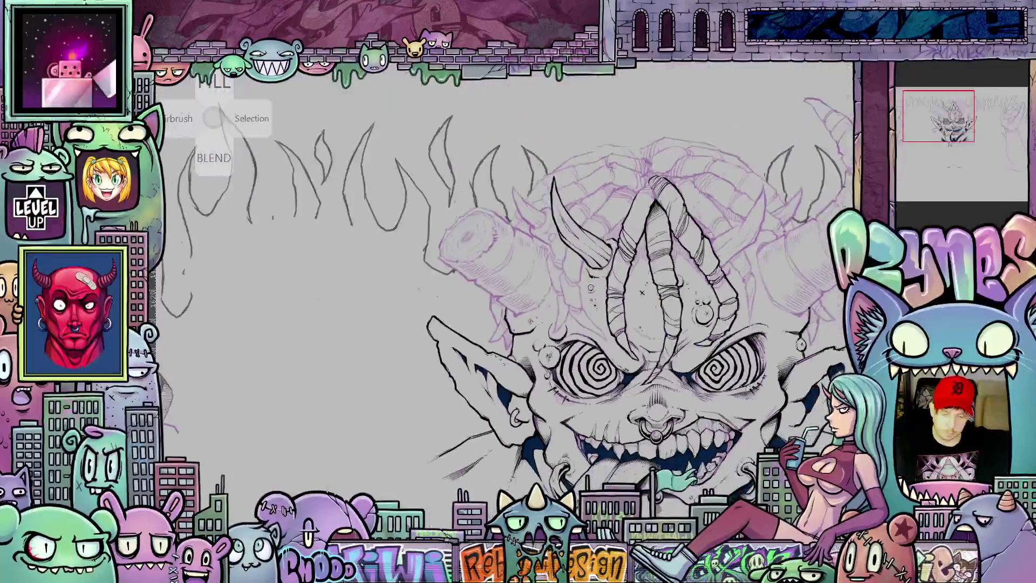
scroll(734, 324, up, 2)
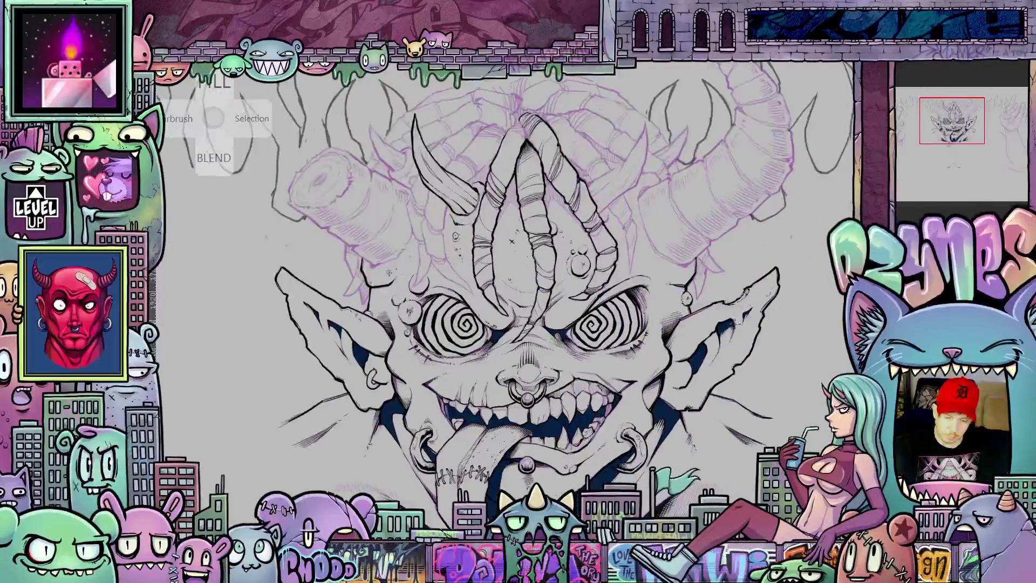
drag(486, 324, 553, 299)
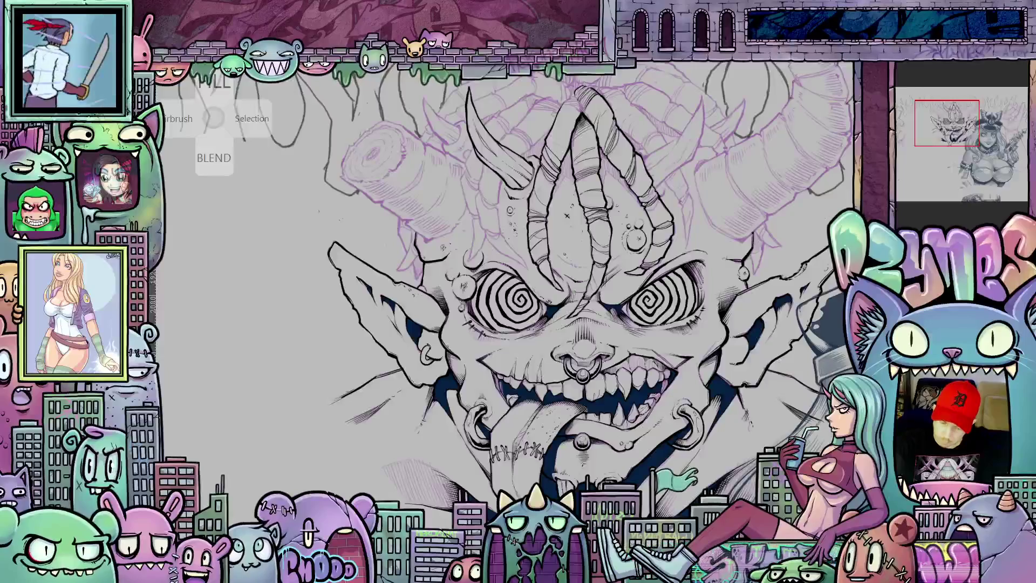
key(ctrl+0)
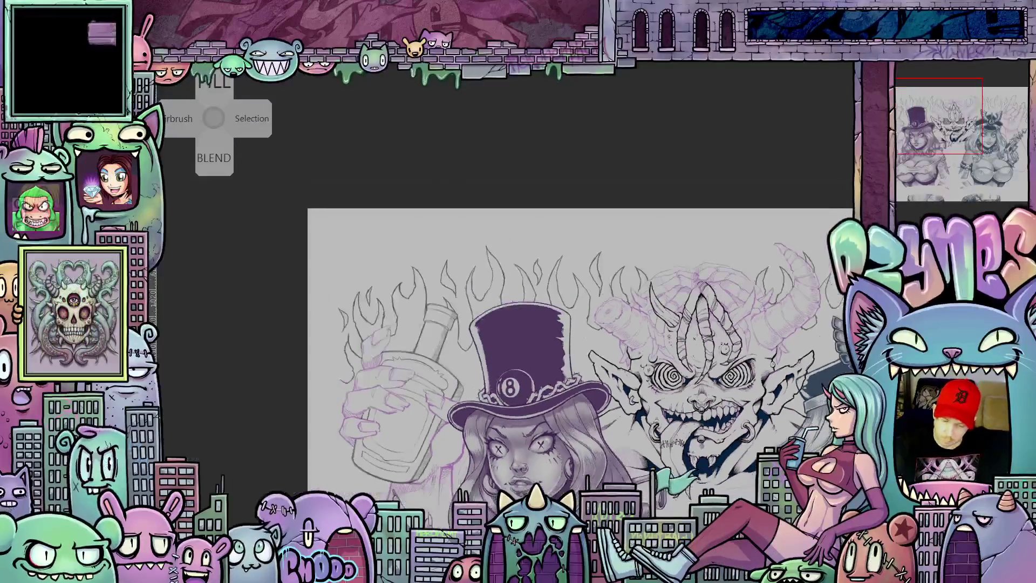
Step: Reveal the thorn border, brick wall and vine line art around both women, then save with Ctrl+S
scroll(761, 384, up, 3)
mouse_move(787, 378)
mouse_down()
mouse_move(761, 384)
mouse_move(781, 444)
mouse_up()
scroll(761, 384, down, 1)
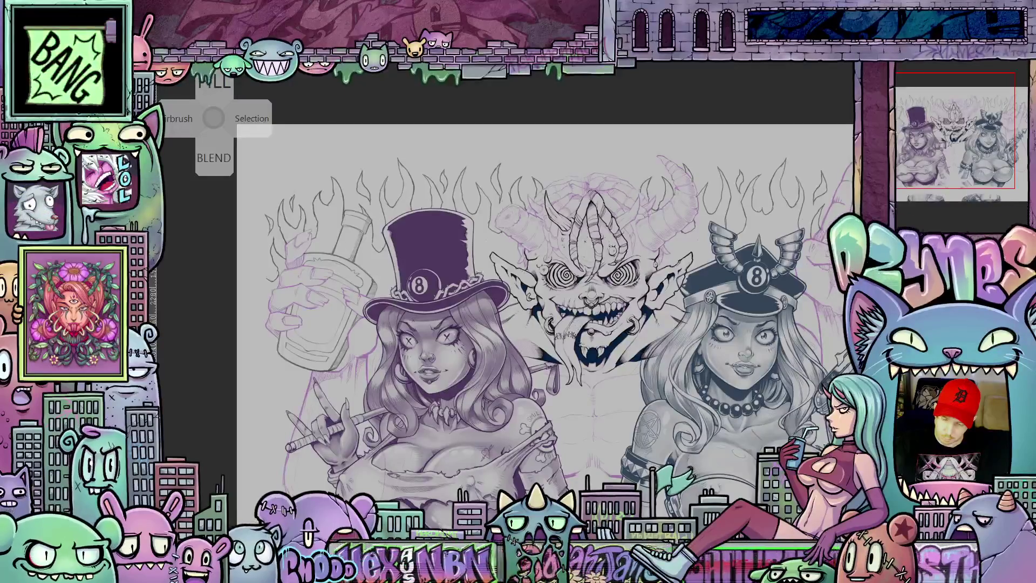
key(ctrl+z)
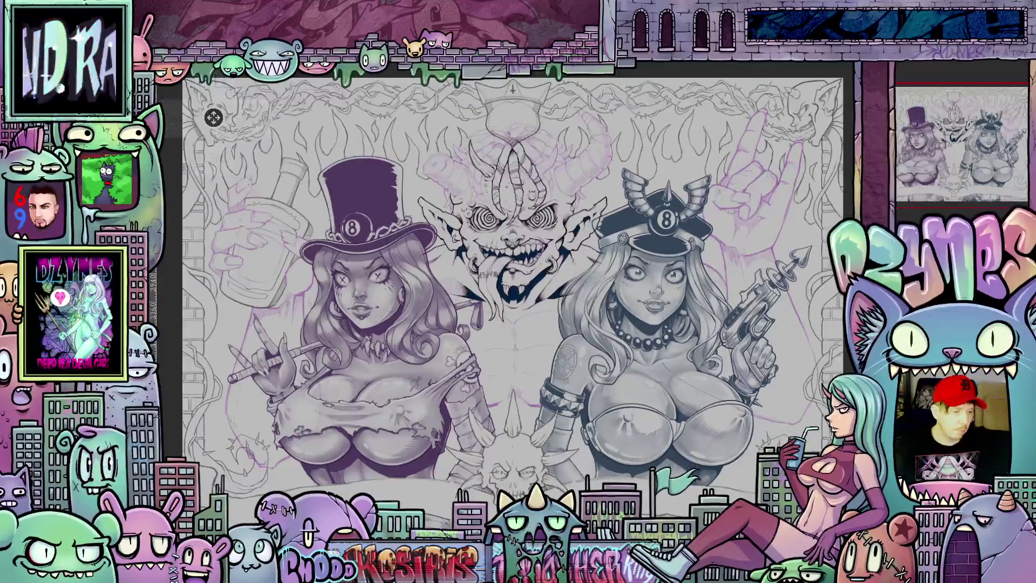
right_click(213, 118)
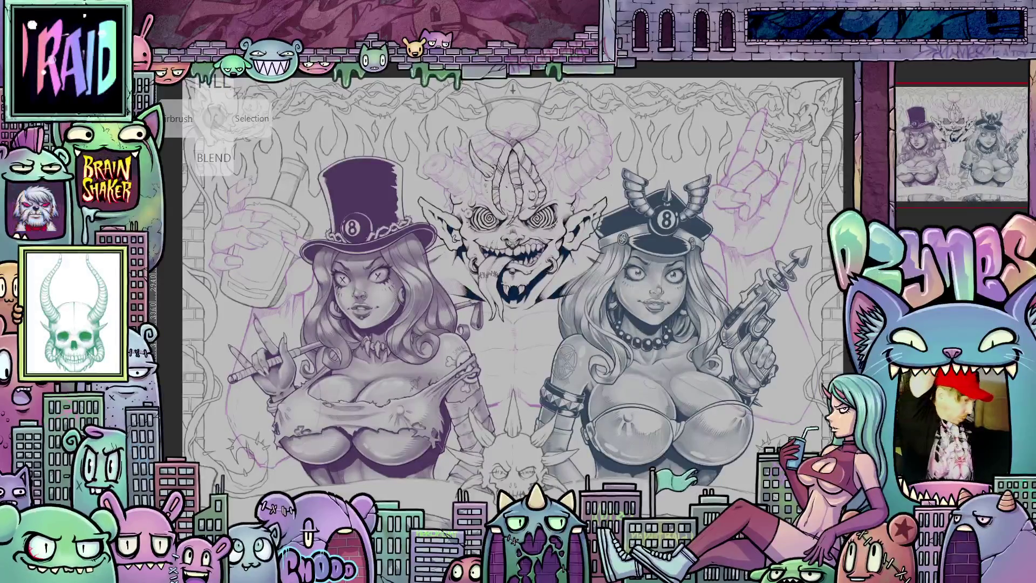
key(ctrl+s)
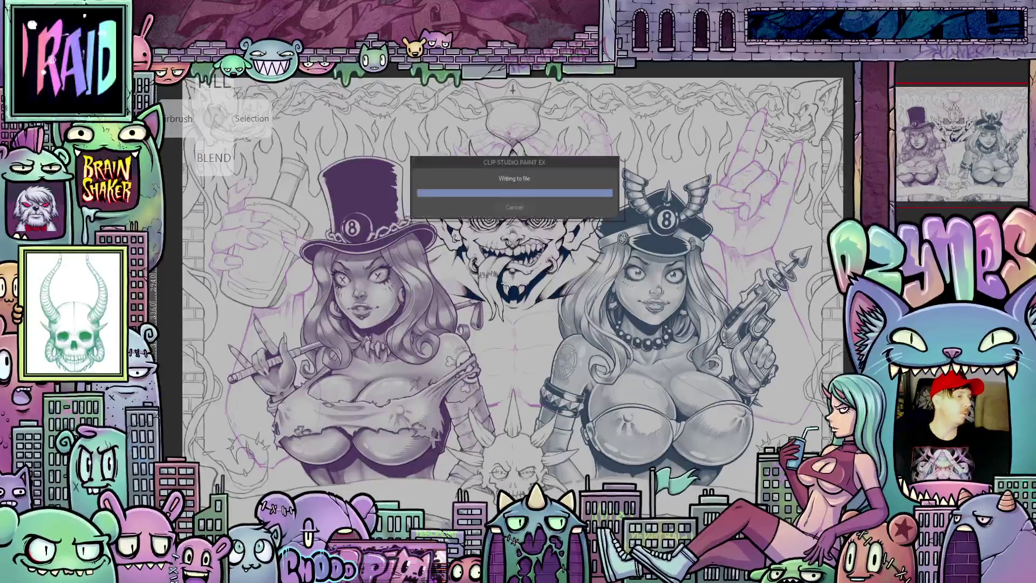
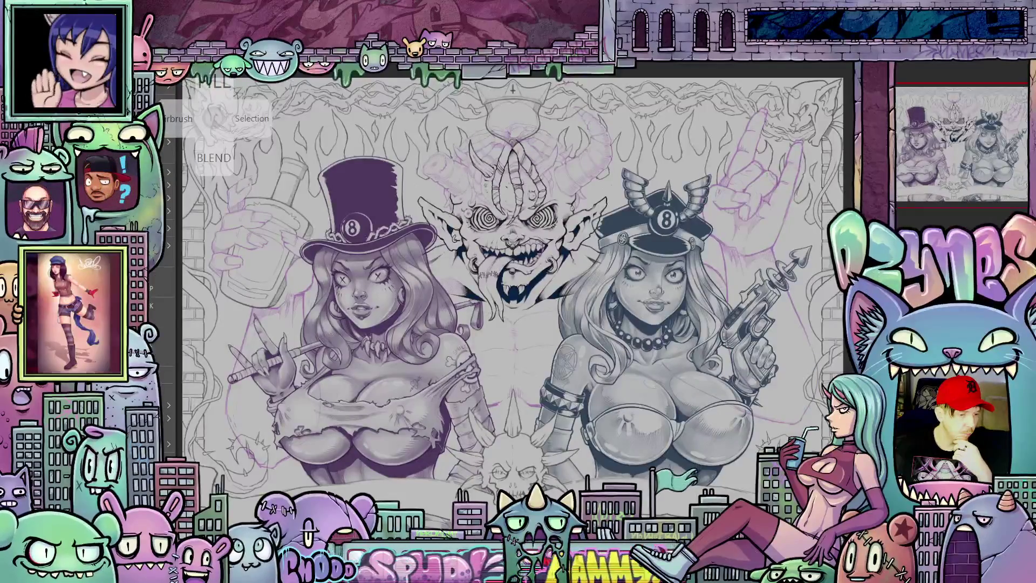
Step: Create a 500x500 Emote animation canvas with light grey C1C1C1 paper
key(ctrl+n)
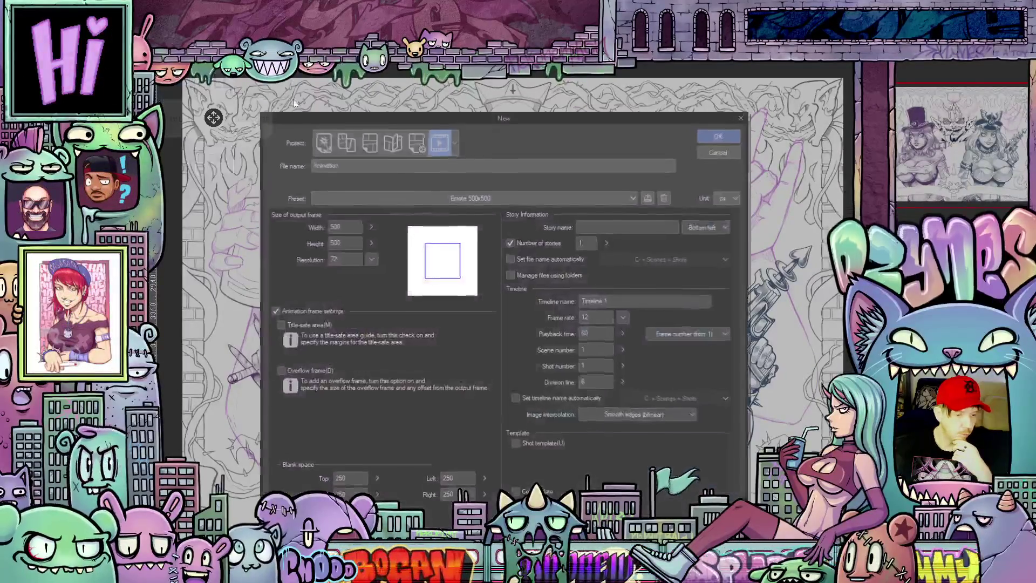
click(721, 137)
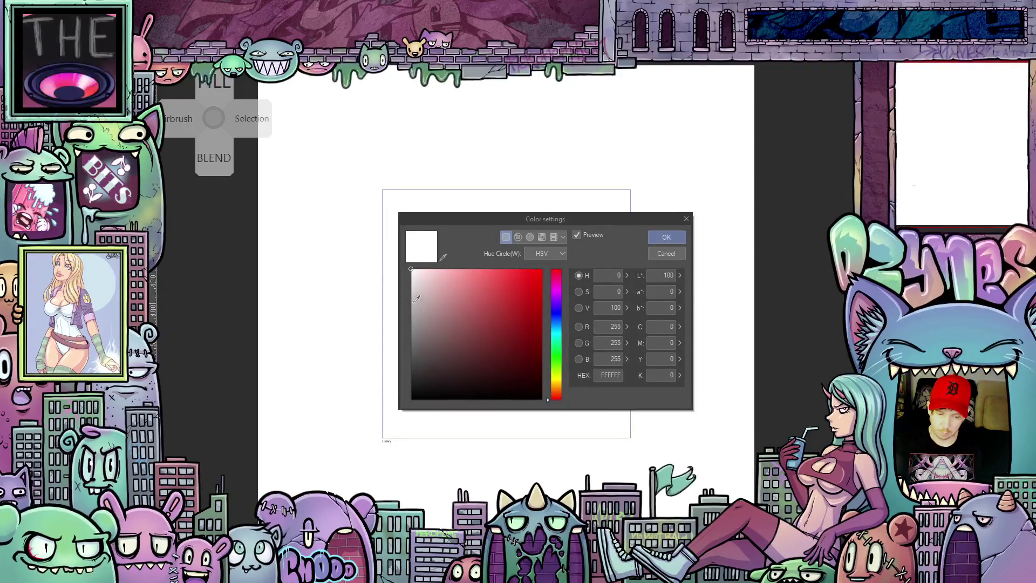
click(411, 302)
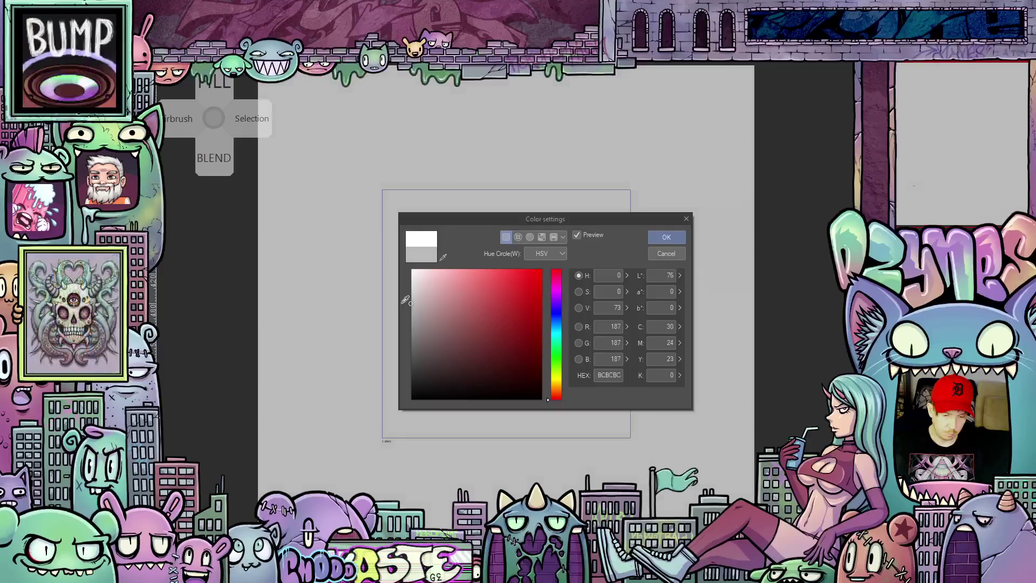
drag(406, 302, 405, 301)
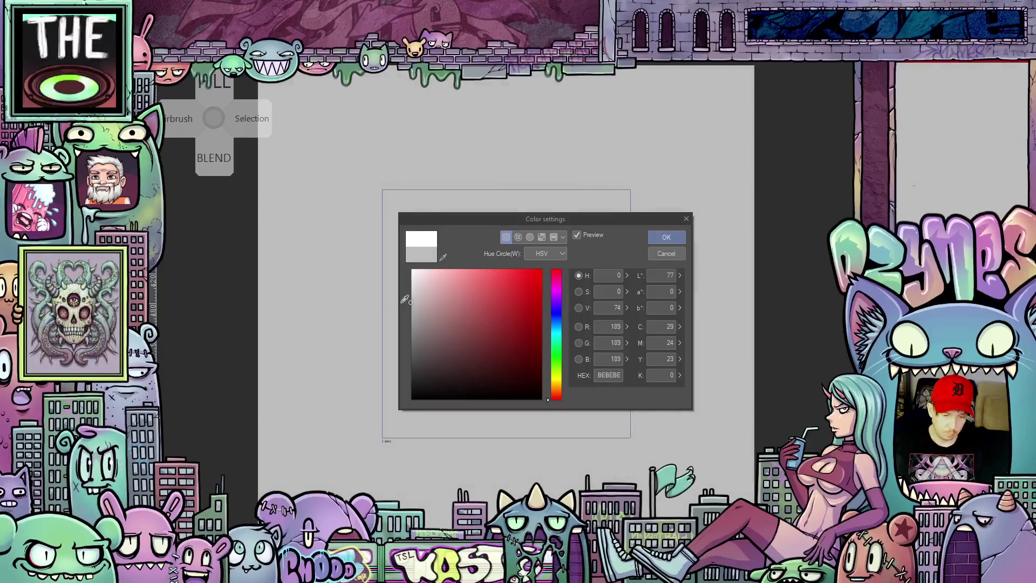
click(675, 237)
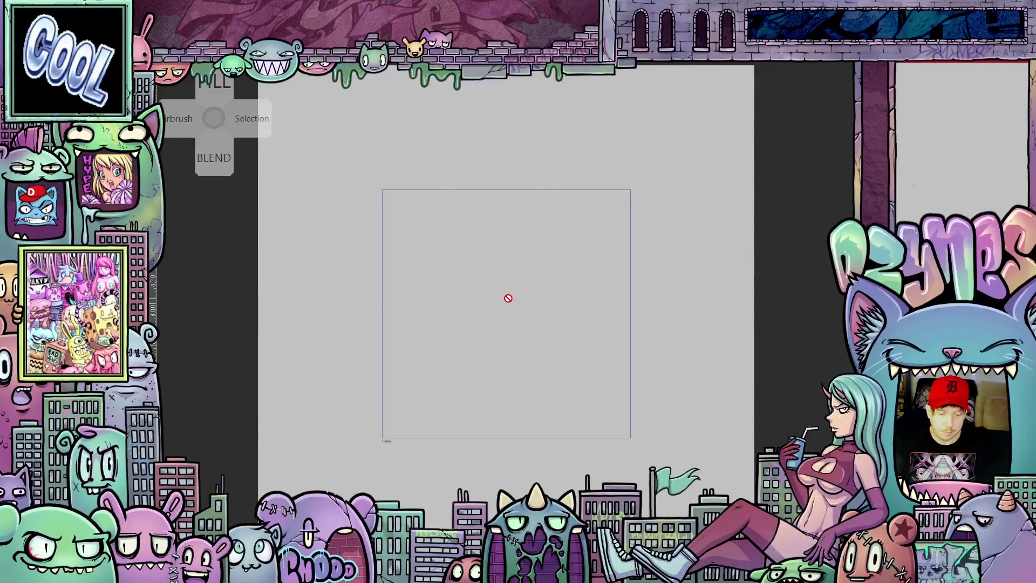
Step: Zoom in on the blank light grey canvas
scroll(505, 297, up, 2)
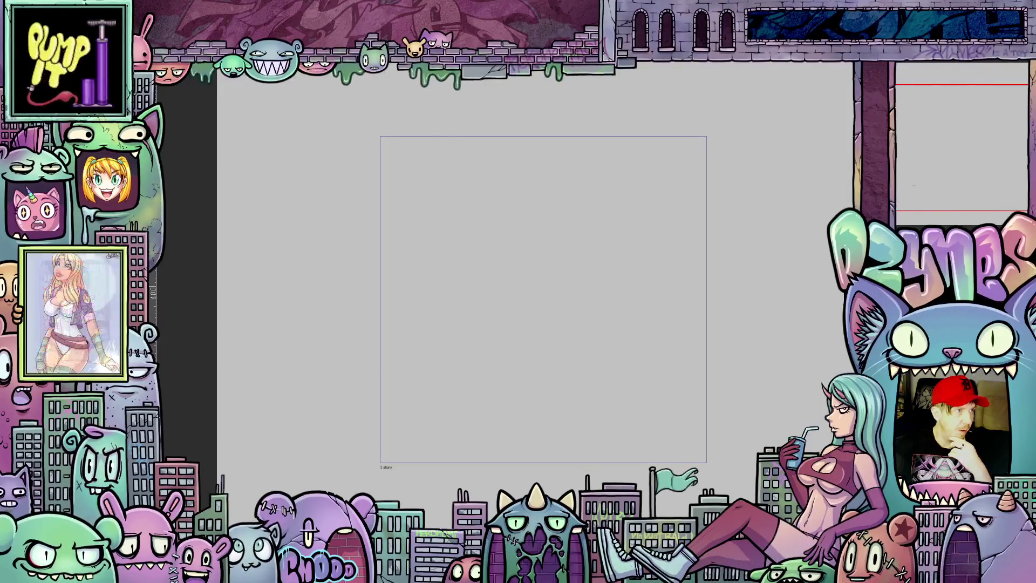
right_click(214, 119)
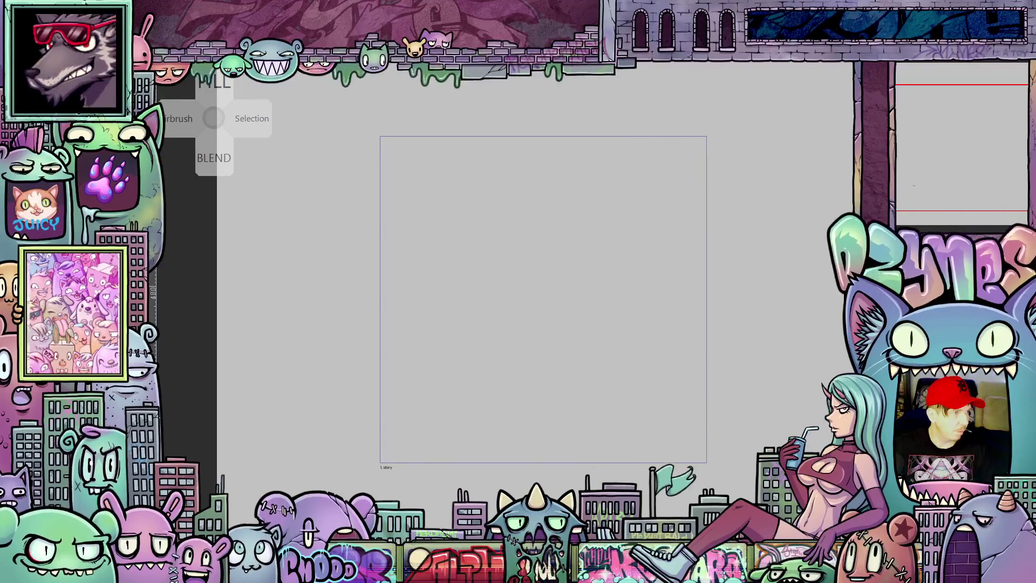
key(Escape)
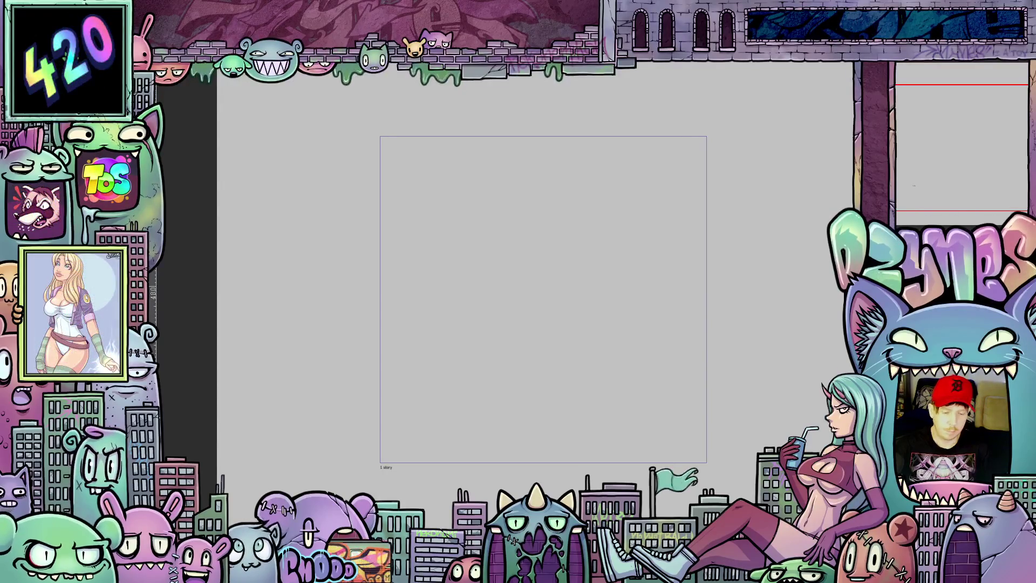
right_click(213, 118)
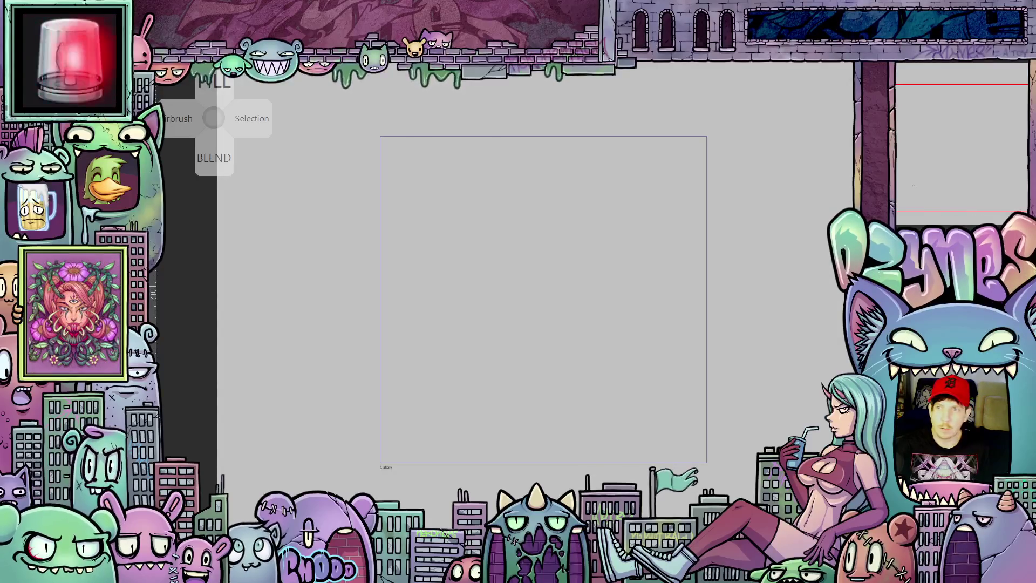
Step: Dismiss the radial tool menu and enlarge the brush size for sketching
key(Escape)
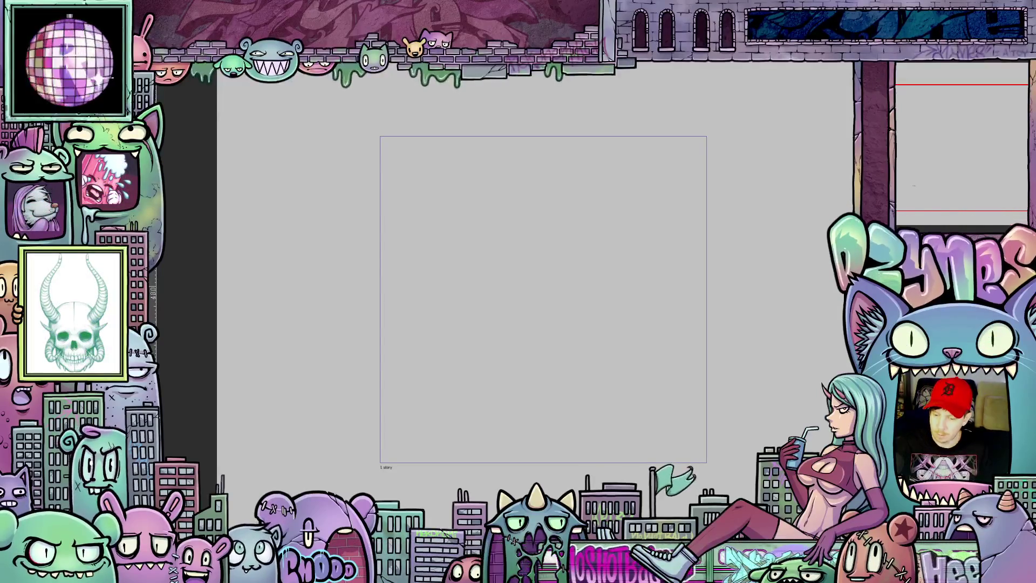
key(Tab)
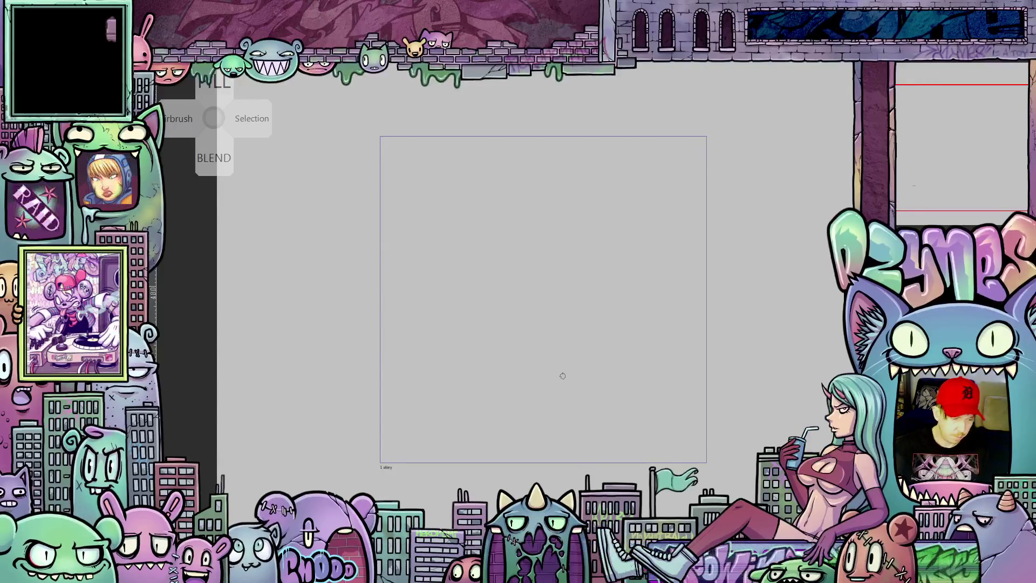
mouse_move(630, 271)
mouse_down()
mouse_move(606, 317)
mouse_move(614, 370)
mouse_move(646, 389)
mouse_move(638, 377)
mouse_move(625, 385)
mouse_move(652, 354)
mouse_up()
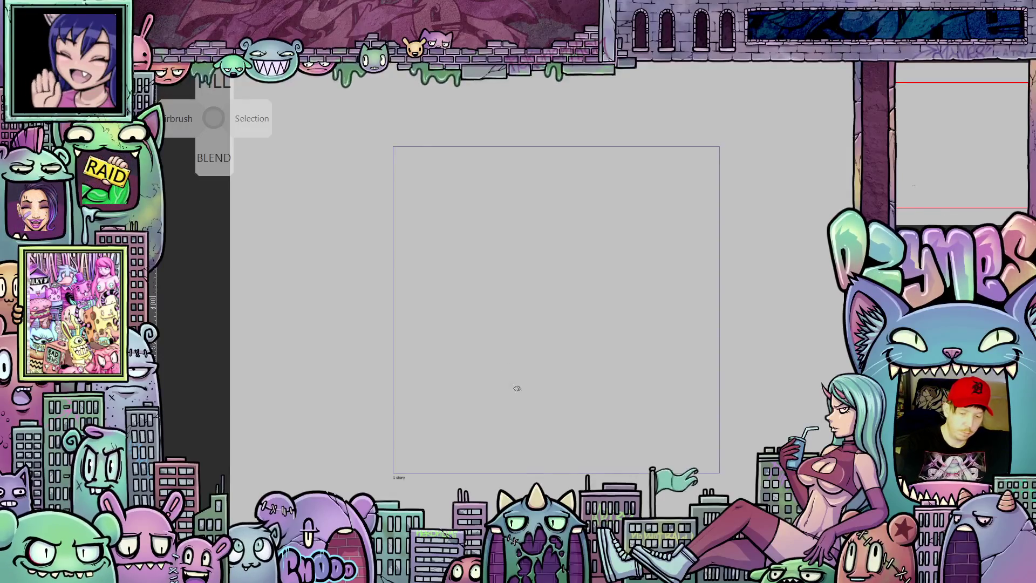
Step: Sketch overlapping blue head circles, reinforce their arcs, and add a vertical centre line
drag(625, 267, 463, 315)
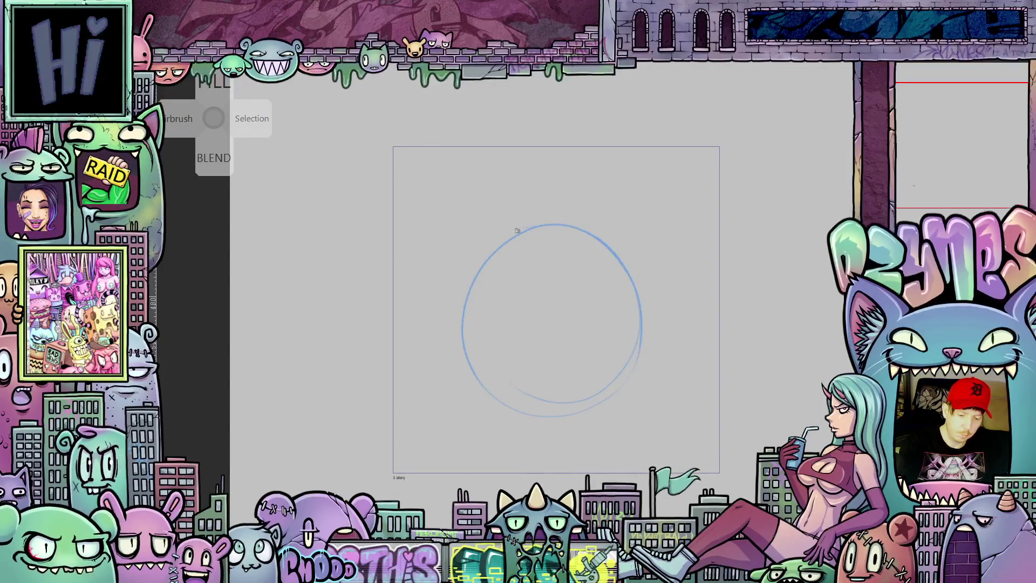
mouse_move(517, 230)
mouse_down()
mouse_move(500, 421)
mouse_move(648, 292)
mouse_move(505, 224)
mouse_up()
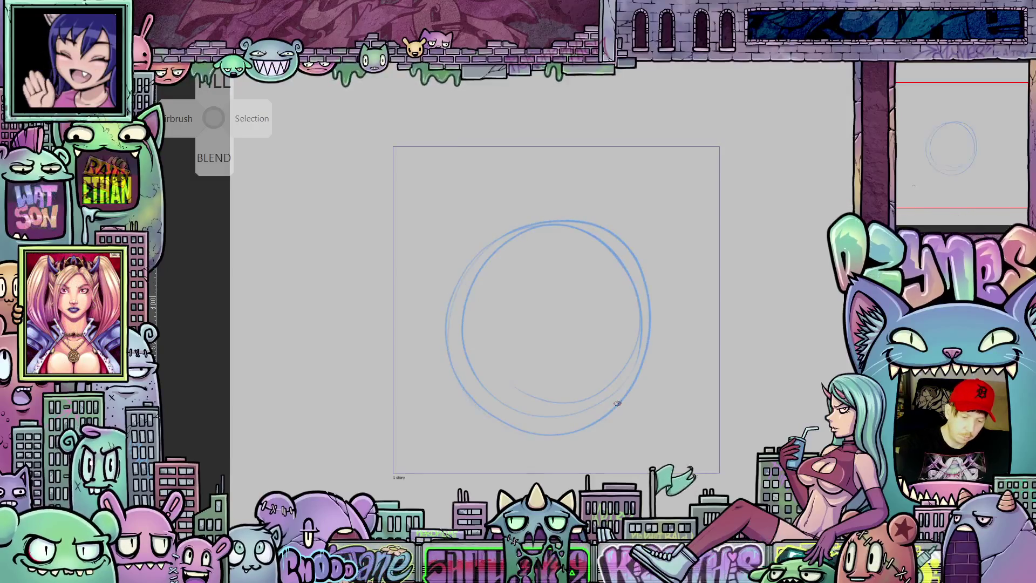
mouse_move(625, 423)
mouse_down()
mouse_move(678, 412)
mouse_move(683, 432)
mouse_up()
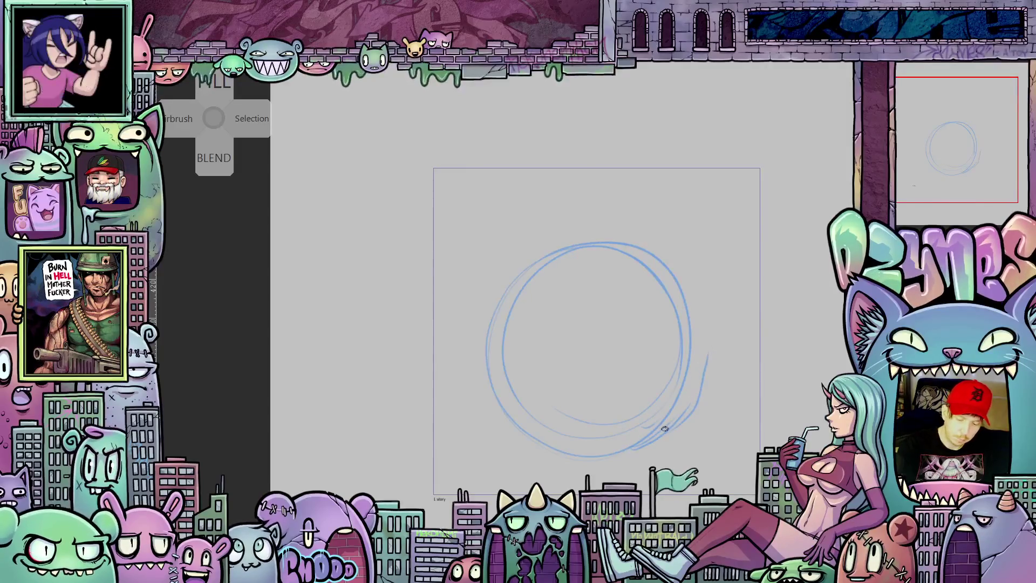
drag(632, 450, 684, 418)
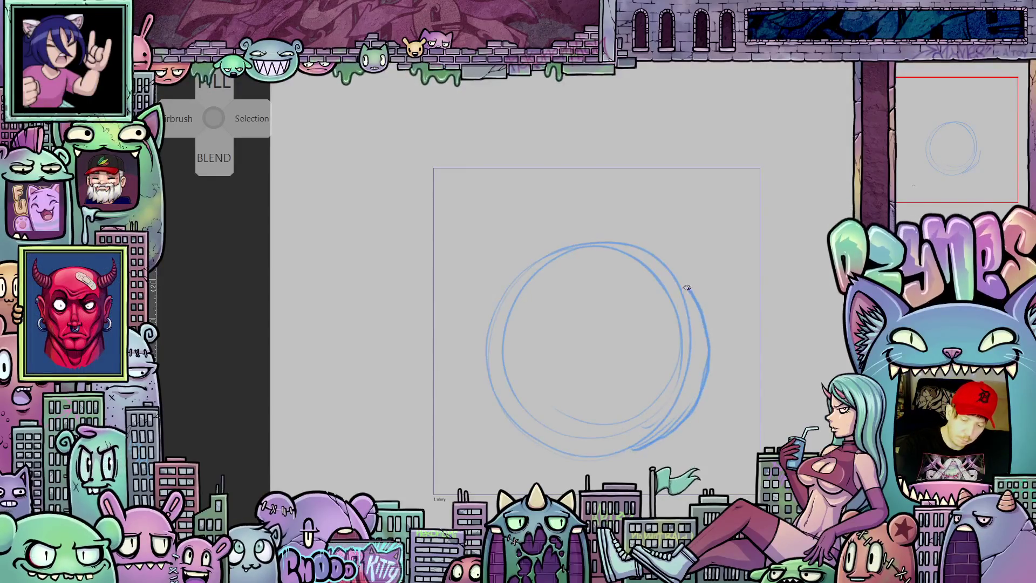
mouse_move(687, 287)
mouse_down()
mouse_move(627, 240)
mouse_move(612, 243)
mouse_up()
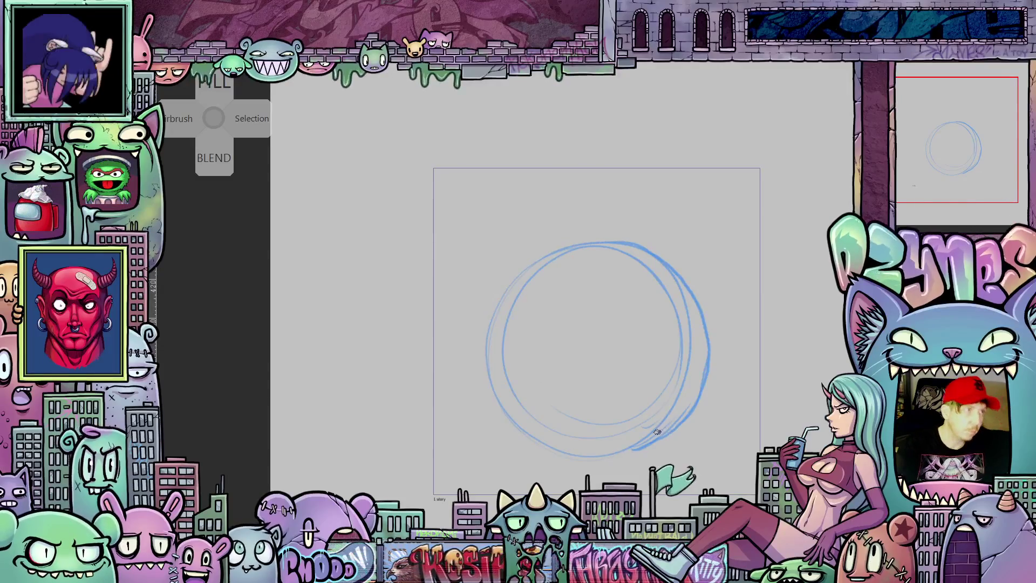
drag(657, 431, 635, 407)
drag(560, 261, 554, 367)
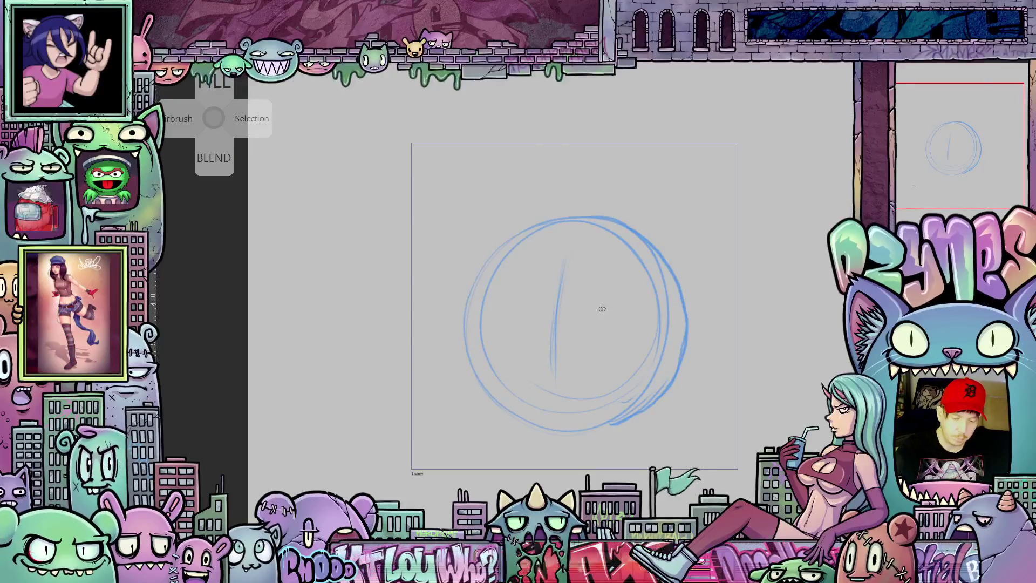
mouse_move(612, 329)
mouse_down()
mouse_move(638, 354)
mouse_move(612, 352)
mouse_up()
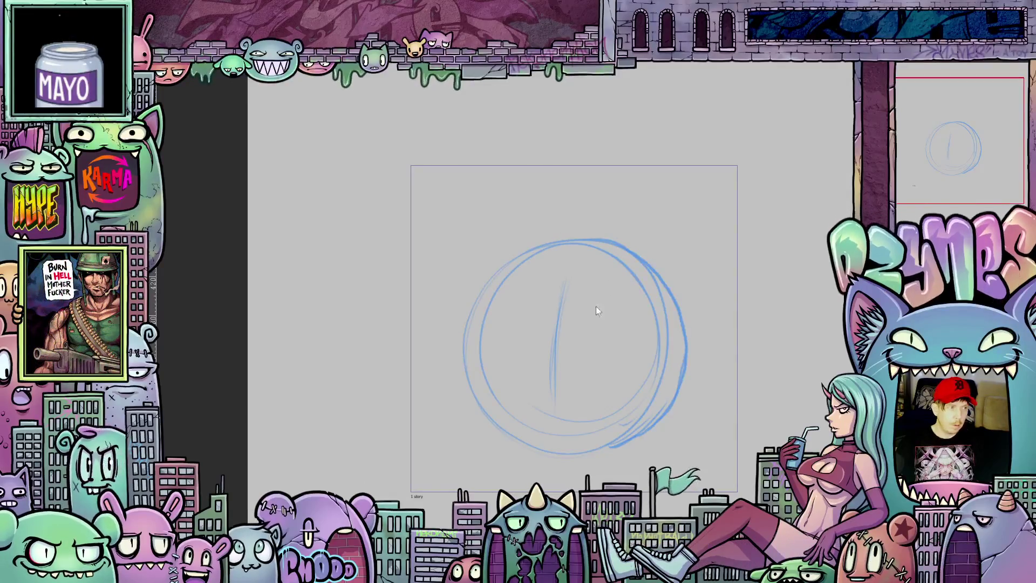
Step: Retrace the head's top arc and draw pointed ears on its left and right sides
key(b)
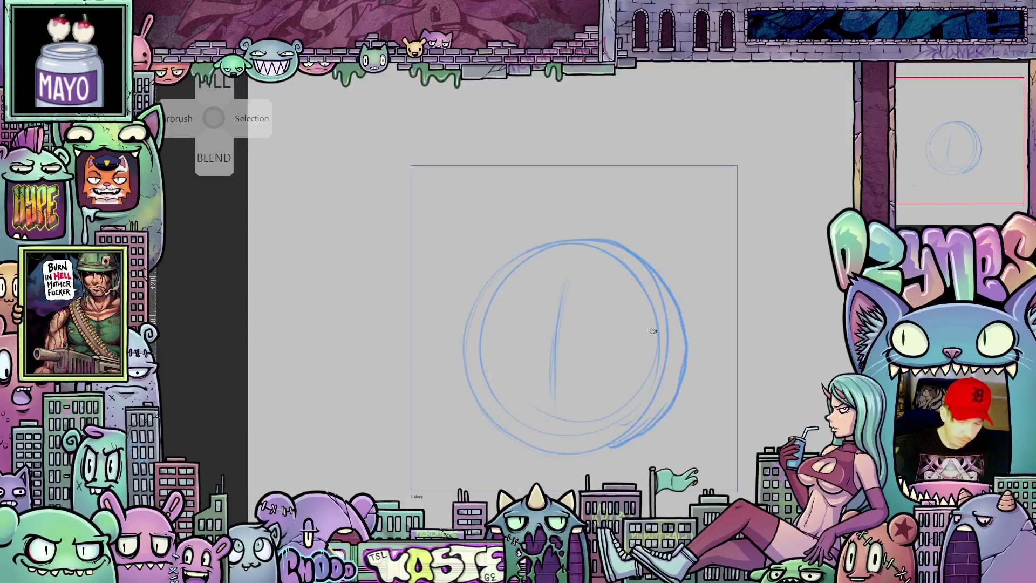
drag(657, 352, 655, 378)
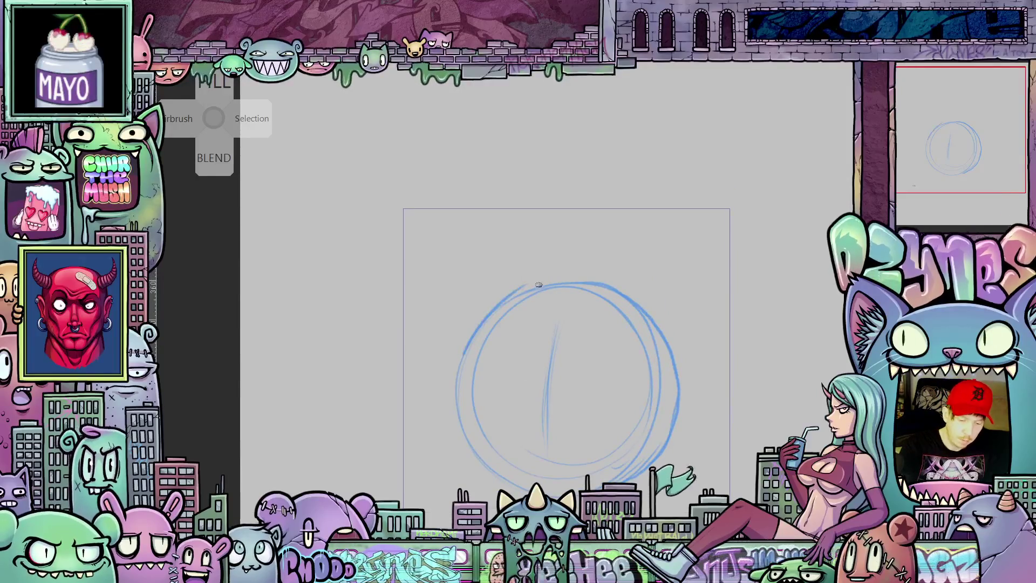
mouse_move(516, 287)
mouse_down()
mouse_move(597, 280)
mouse_move(629, 292)
mouse_move(690, 253)
mouse_up()
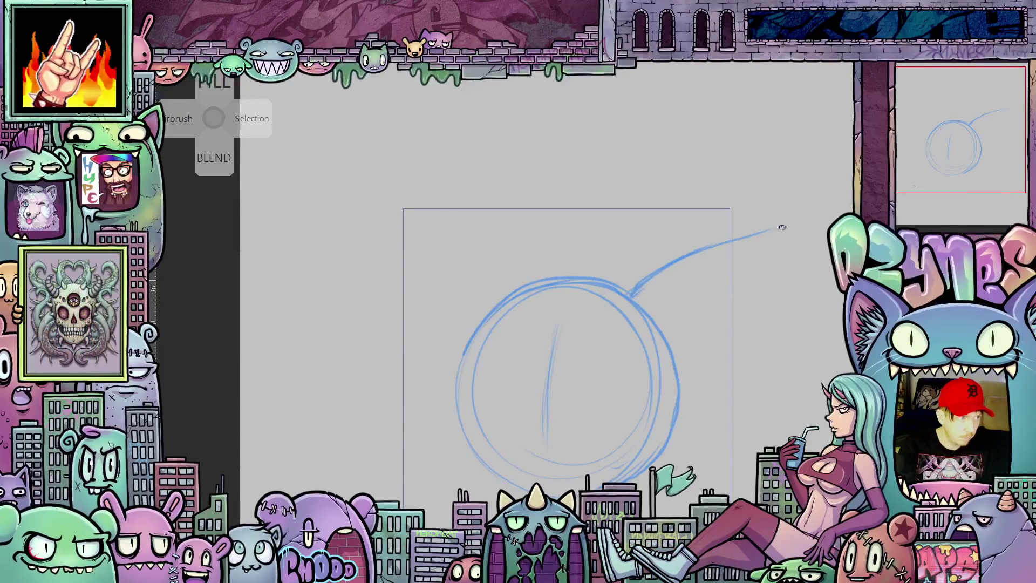
mouse_move(784, 303)
mouse_down()
mouse_move(670, 404)
mouse_move(712, 393)
mouse_move(756, 360)
mouse_move(791, 239)
mouse_up()
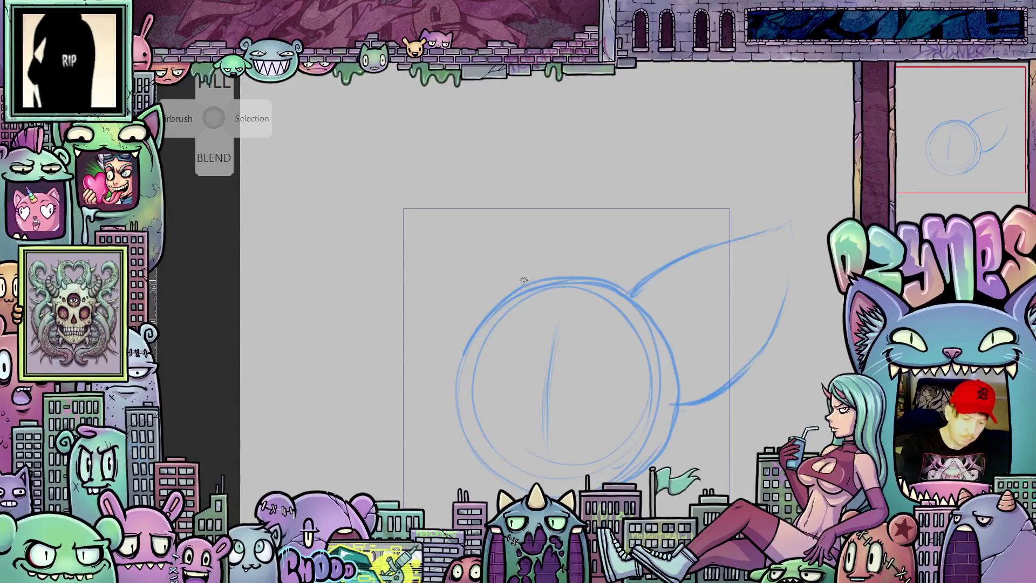
mouse_move(523, 280)
mouse_down()
mouse_move(400, 187)
mouse_move(456, 402)
mouse_up()
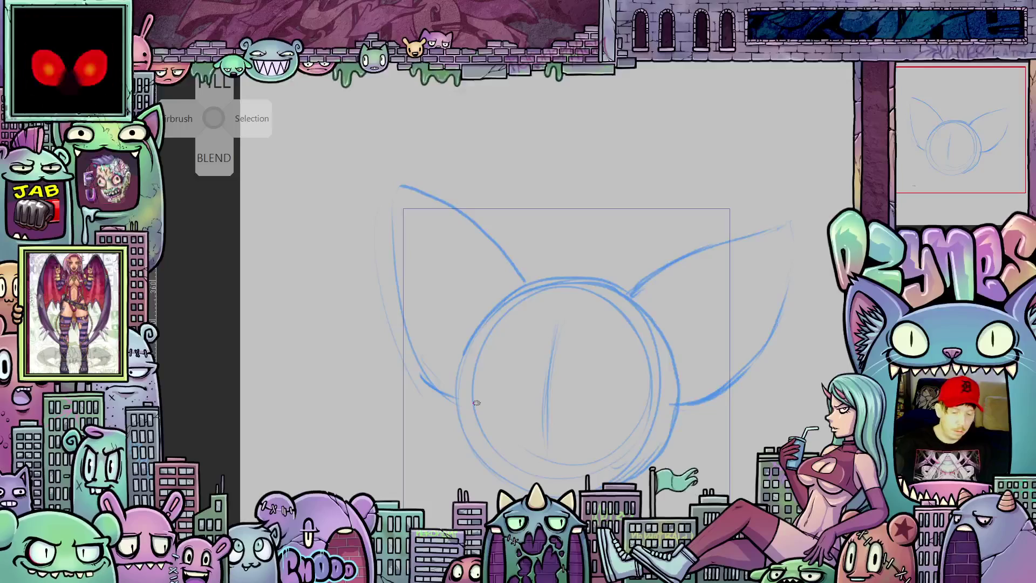
drag(521, 279, 451, 372)
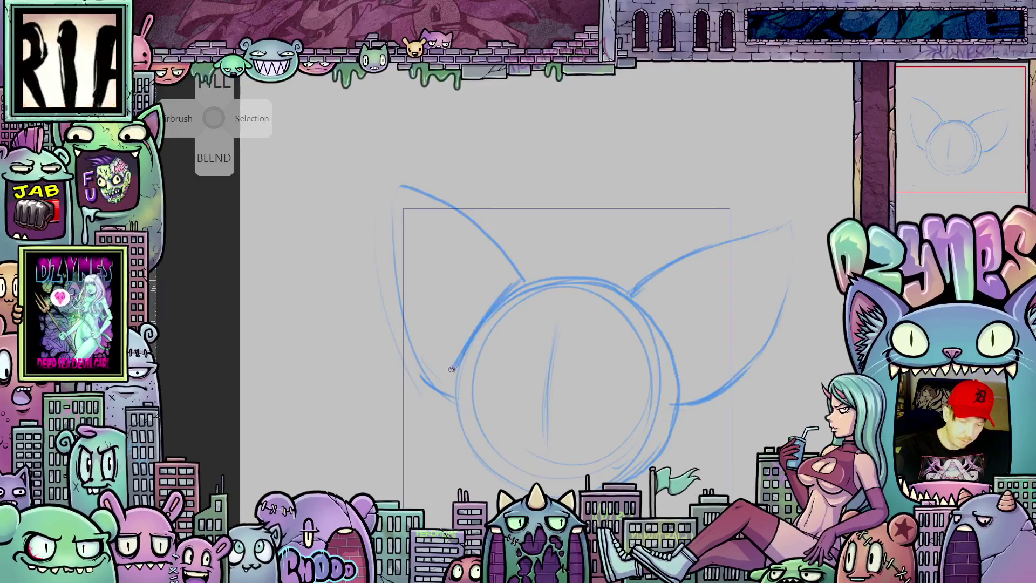
drag(491, 307, 458, 356)
mouse_move(510, 286)
mouse_down()
mouse_move(560, 273)
mouse_move(633, 291)
mouse_up()
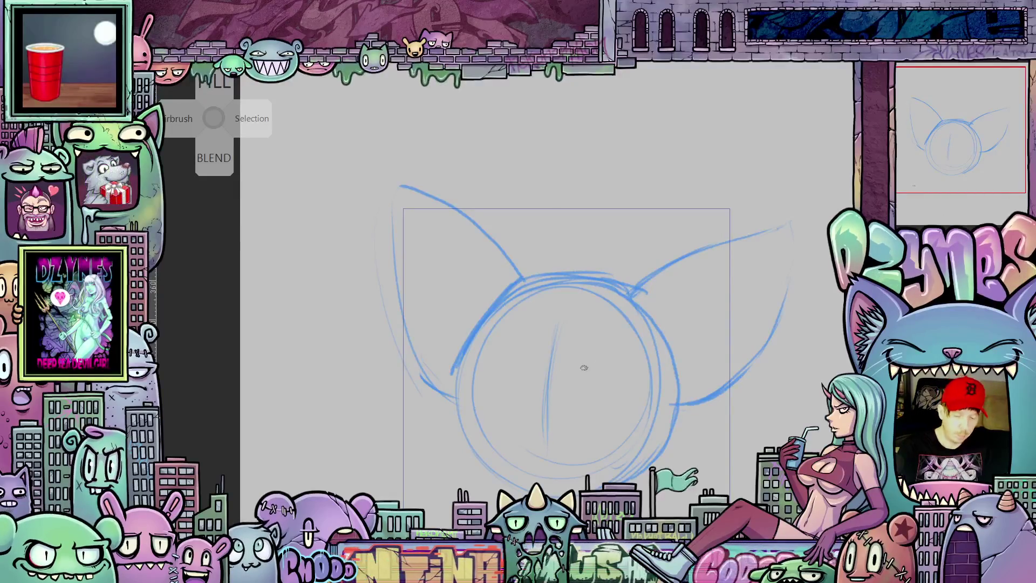
mouse_move(594, 363)
mouse_down()
mouse_move(588, 375)
mouse_move(631, 371)
mouse_up()
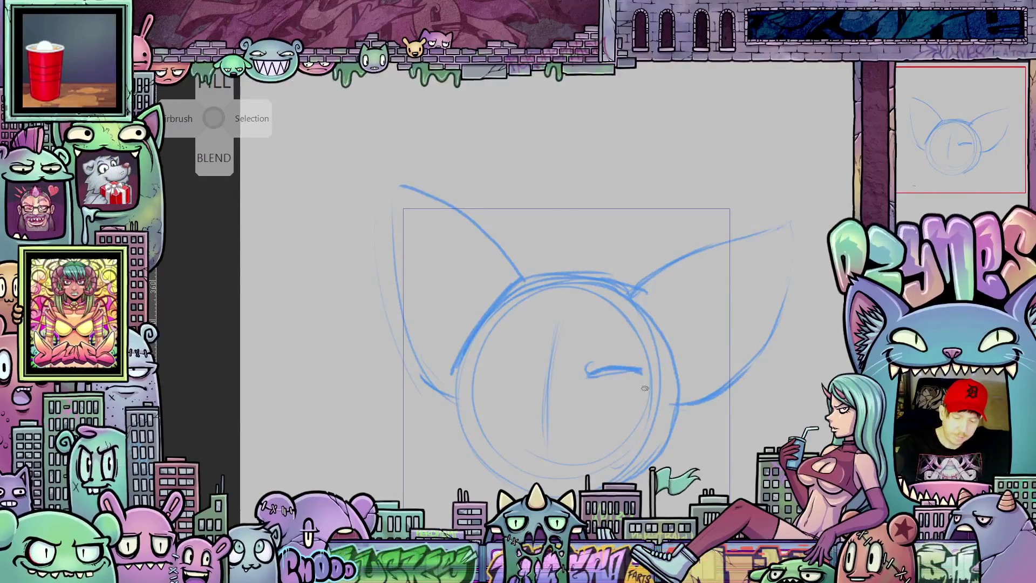
drag(479, 359, 526, 375)
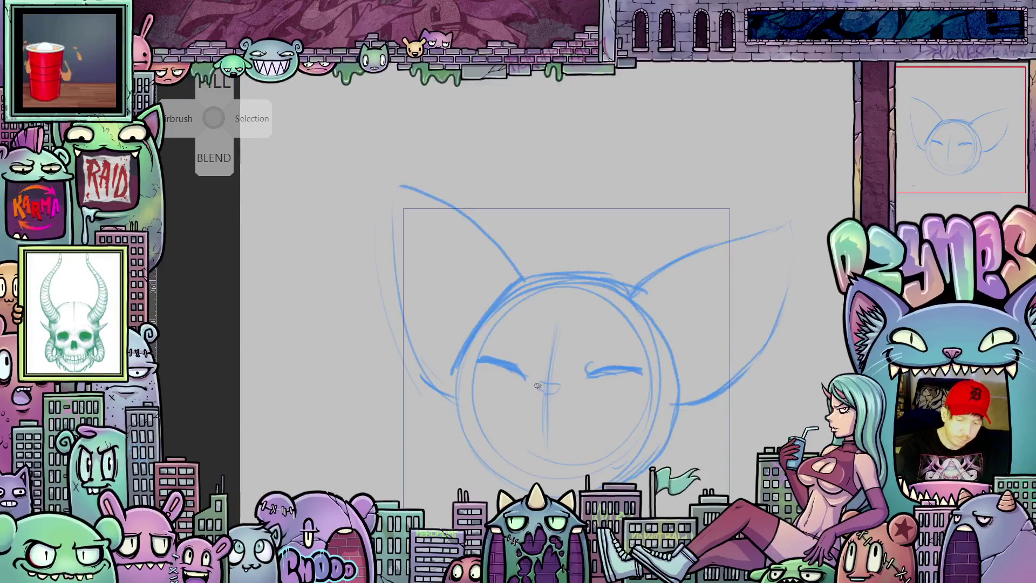
mouse_move(498, 387)
mouse_down()
mouse_move(562, 409)
mouse_move(609, 395)
mouse_up()
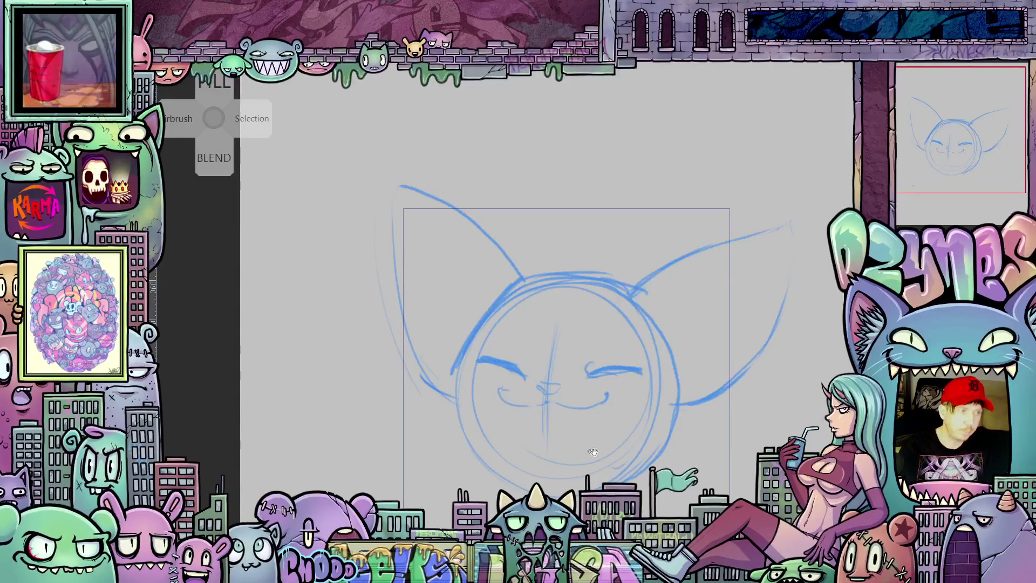
drag(577, 447, 610, 429)
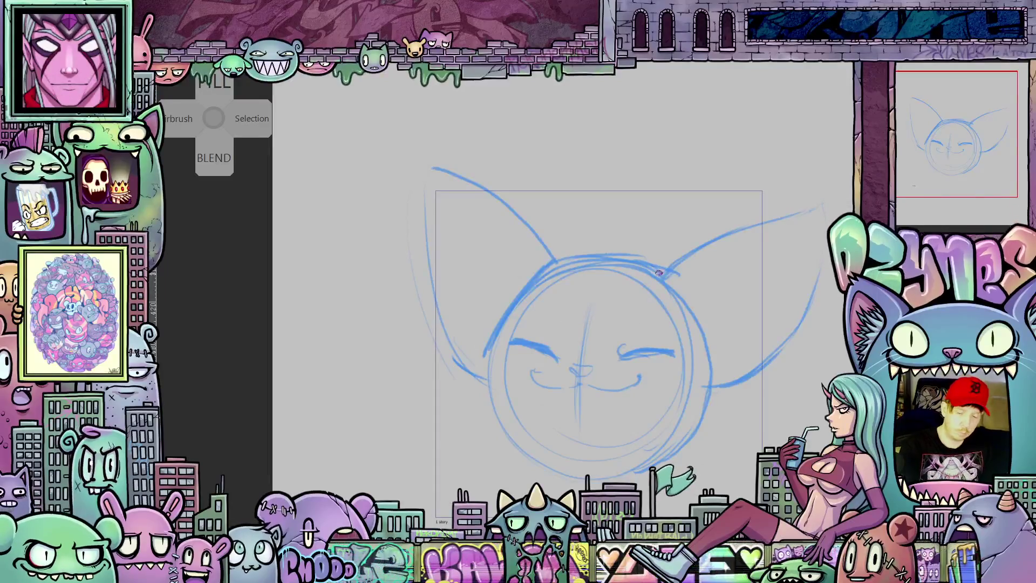
mouse_move(663, 264)
mouse_down()
mouse_move(620, 231)
mouse_move(626, 237)
mouse_move(564, 218)
mouse_move(593, 245)
mouse_move(507, 255)
mouse_move(474, 273)
mouse_move(475, 331)
mouse_up()
Step: Sketch messy hair strands across the forehead and erase stray lines near the top
drag(555, 305, 503, 324)
click(569, 290)
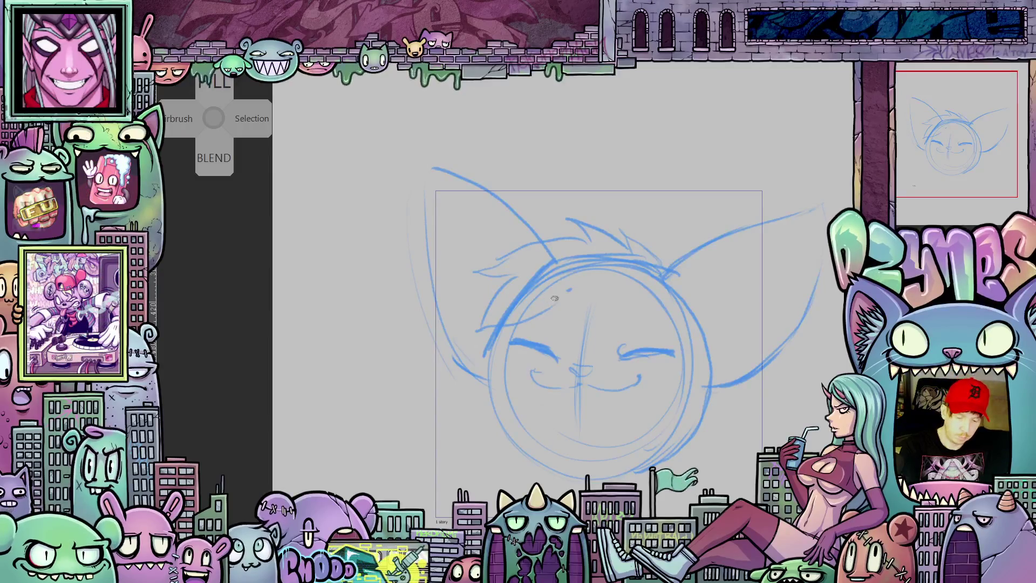
drag(562, 294, 534, 329)
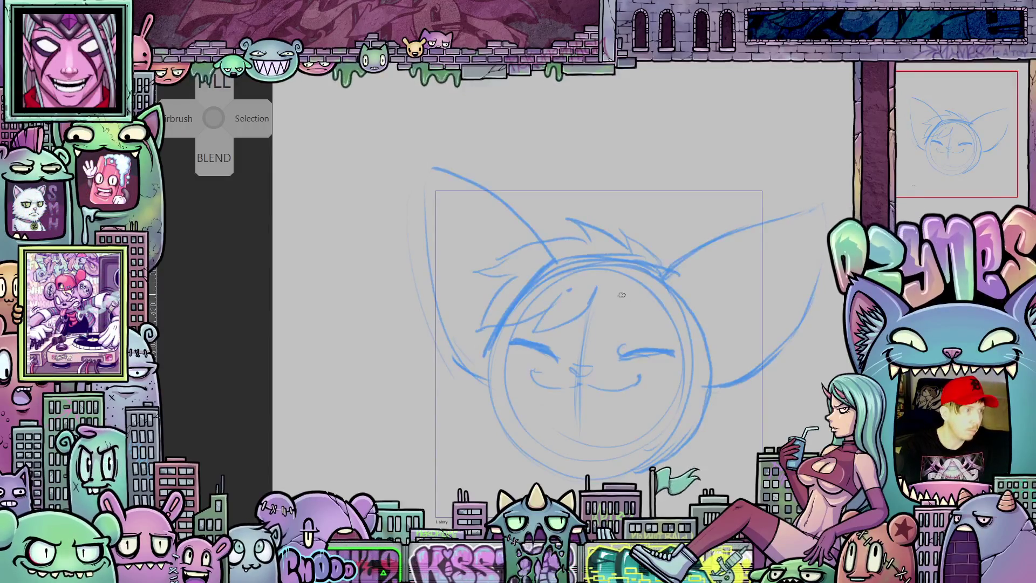
mouse_move(597, 281)
mouse_down()
mouse_move(621, 302)
mouse_move(619, 343)
mouse_up()
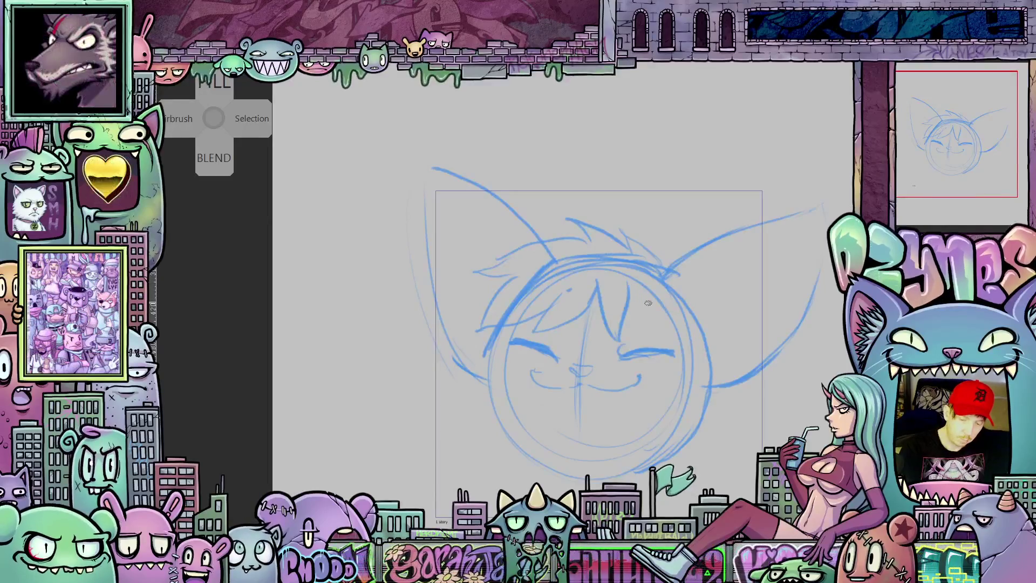
drag(636, 295, 639, 312)
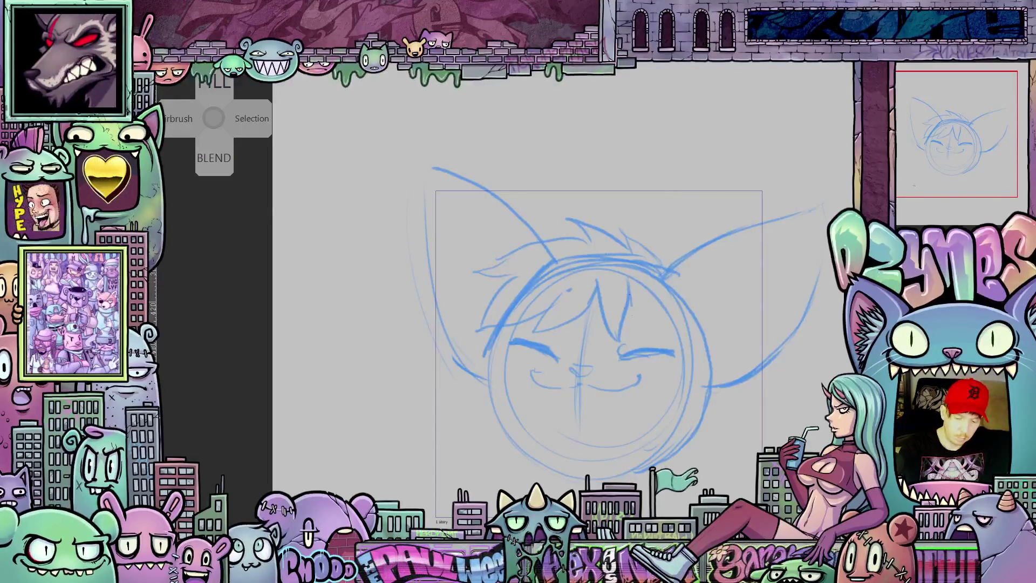
drag(691, 356, 732, 382)
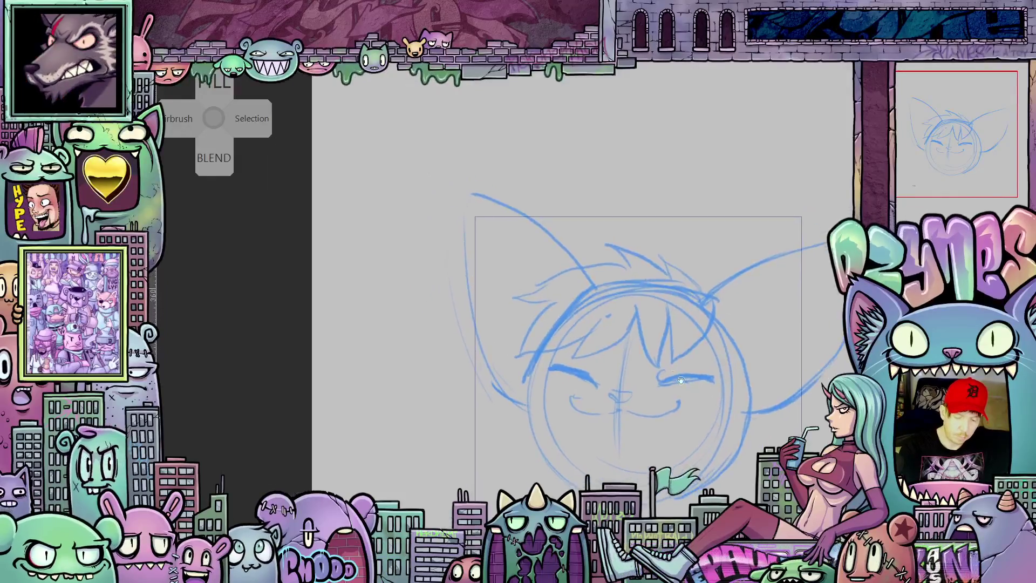
mouse_move(589, 296)
mouse_down()
mouse_move(569, 306)
mouse_move(561, 340)
mouse_move(632, 286)
mouse_move(656, 282)
mouse_move(655, 294)
mouse_move(602, 300)
mouse_move(607, 307)
mouse_up()
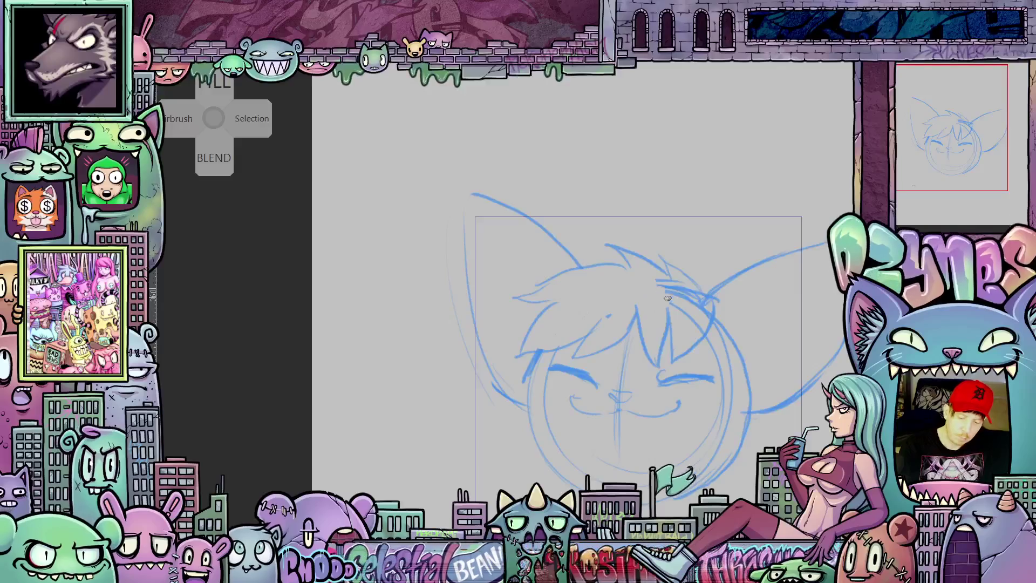
drag(668, 298, 689, 307)
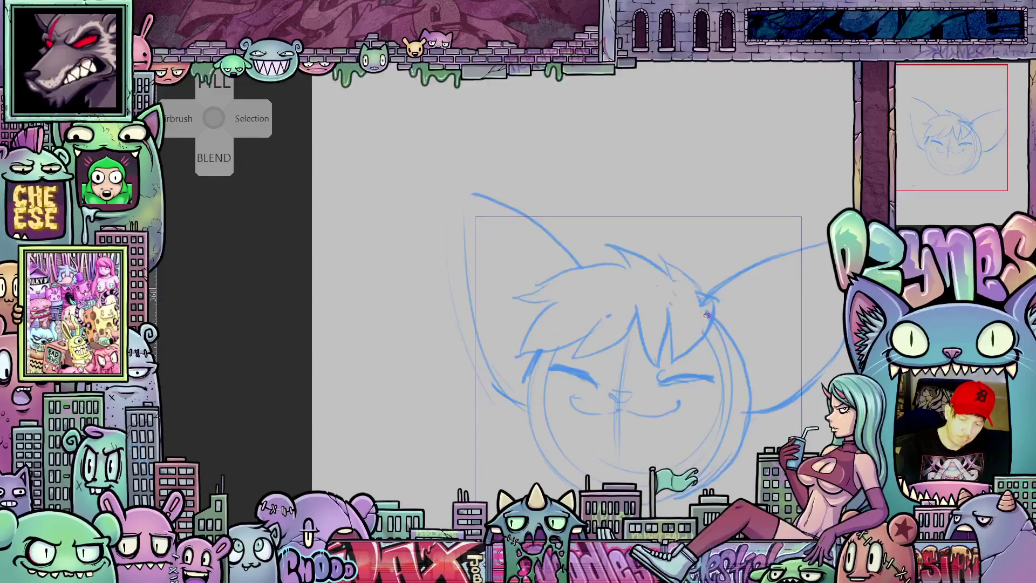
Step: Retrace the face outline darker along its left, lower and right sides
scroll(700, 300, down, 3)
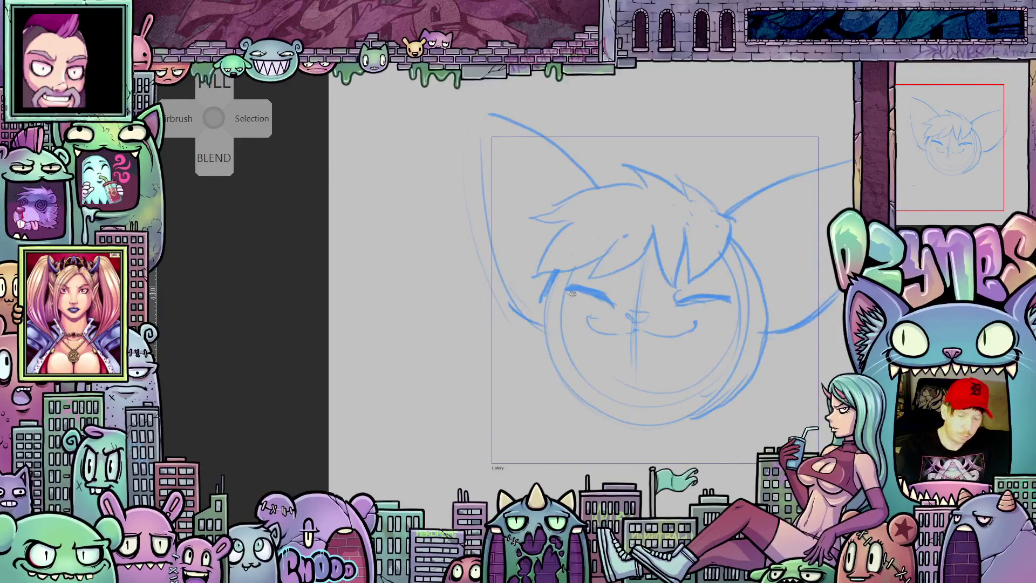
mouse_move(563, 269)
mouse_down()
mouse_move(540, 319)
mouse_move(572, 391)
mouse_up()
mouse_move(532, 324)
mouse_down()
mouse_move(583, 408)
mouse_move(643, 427)
mouse_move(766, 348)
mouse_up()
drag(750, 386, 717, 411)
drag(772, 335, 763, 359)
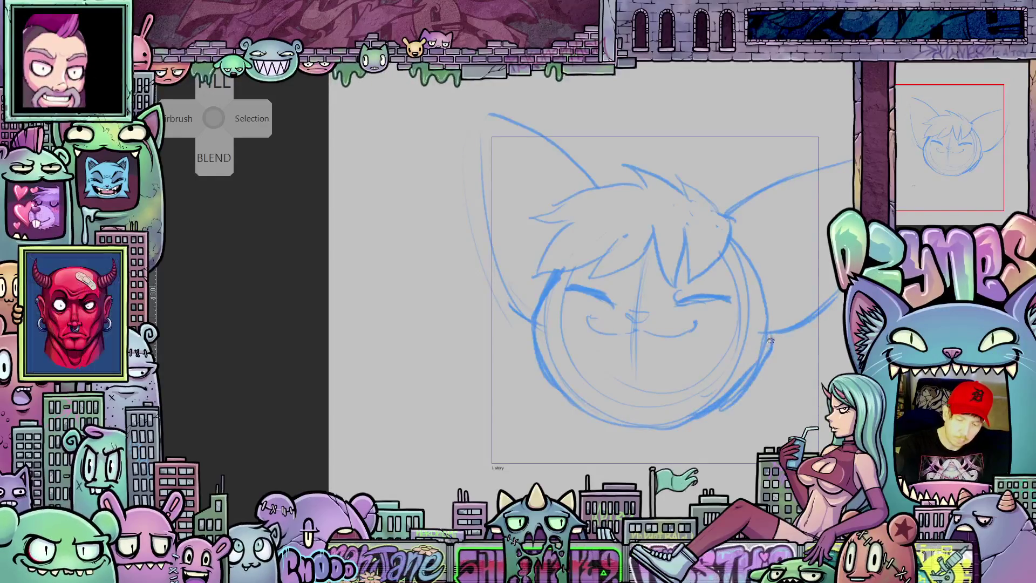
drag(758, 278, 769, 346)
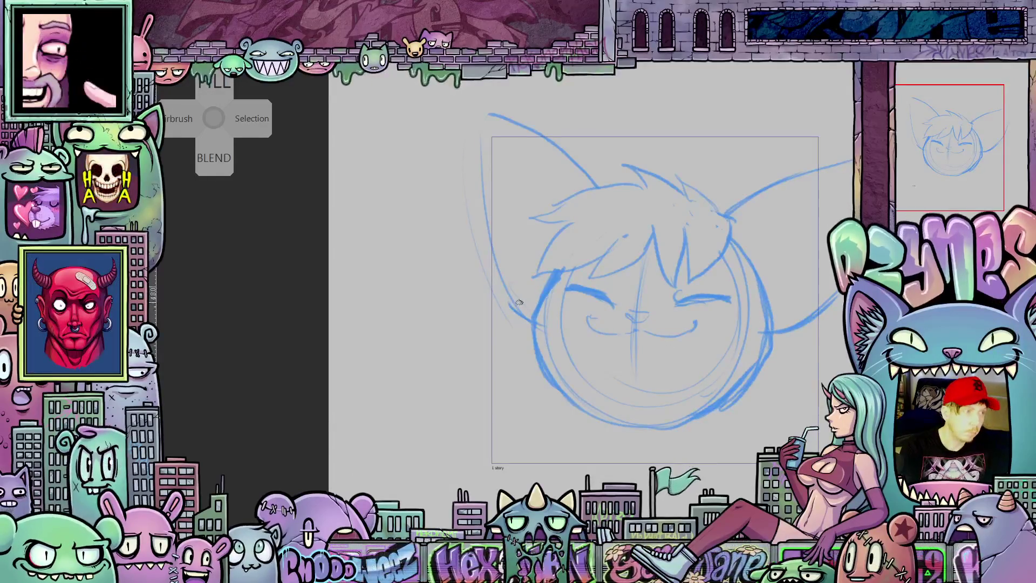
mouse_move(541, 297)
mouse_down()
mouse_move(489, 331)
mouse_move(540, 367)
mouse_move(507, 370)
mouse_move(559, 390)
mouse_up()
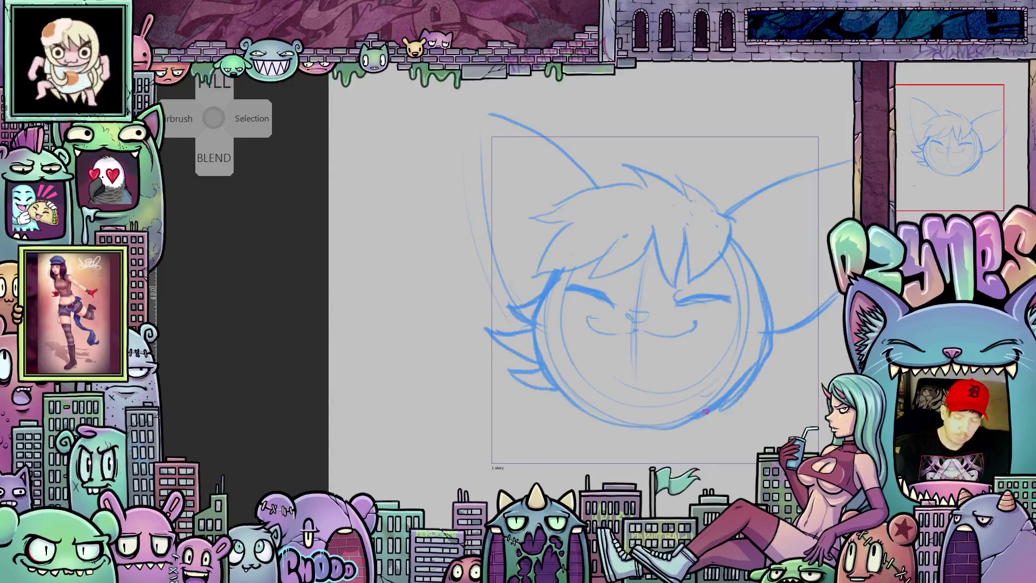
Step: Draw spiky fur tufts off the lower-left cheek and the right side of the face
key(Tab)
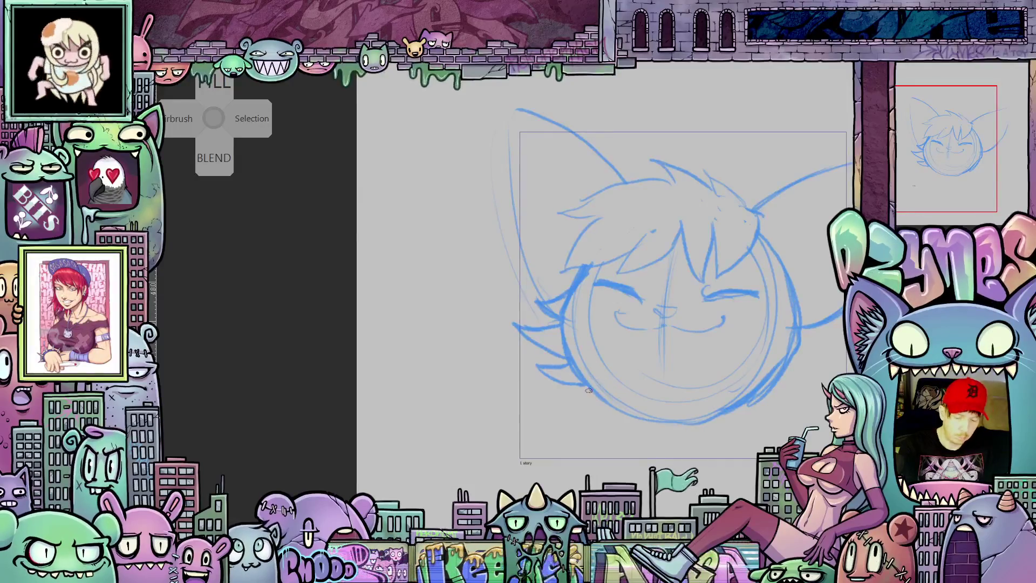
drag(572, 398, 598, 400)
key(Tab)
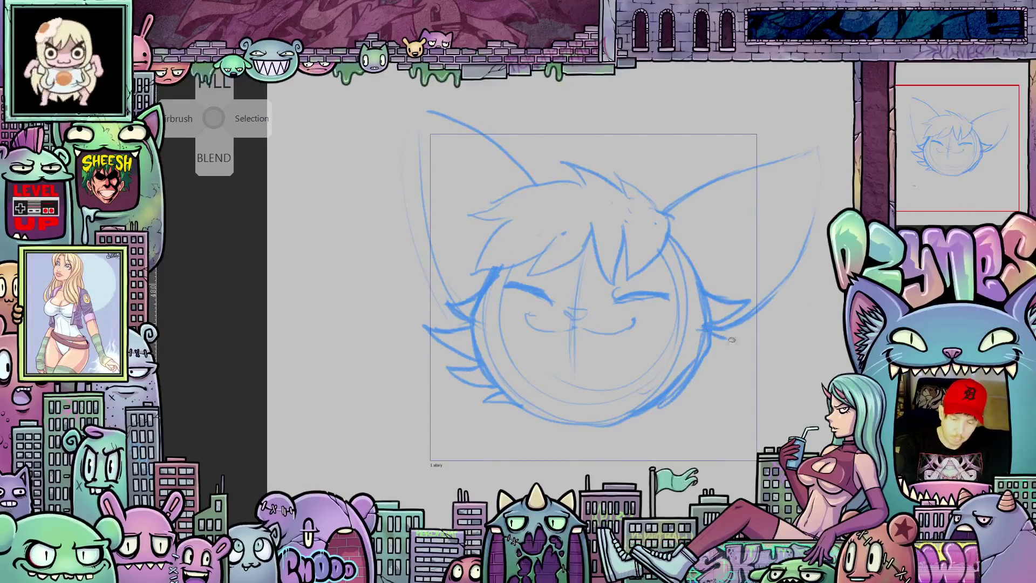
drag(704, 330, 769, 341)
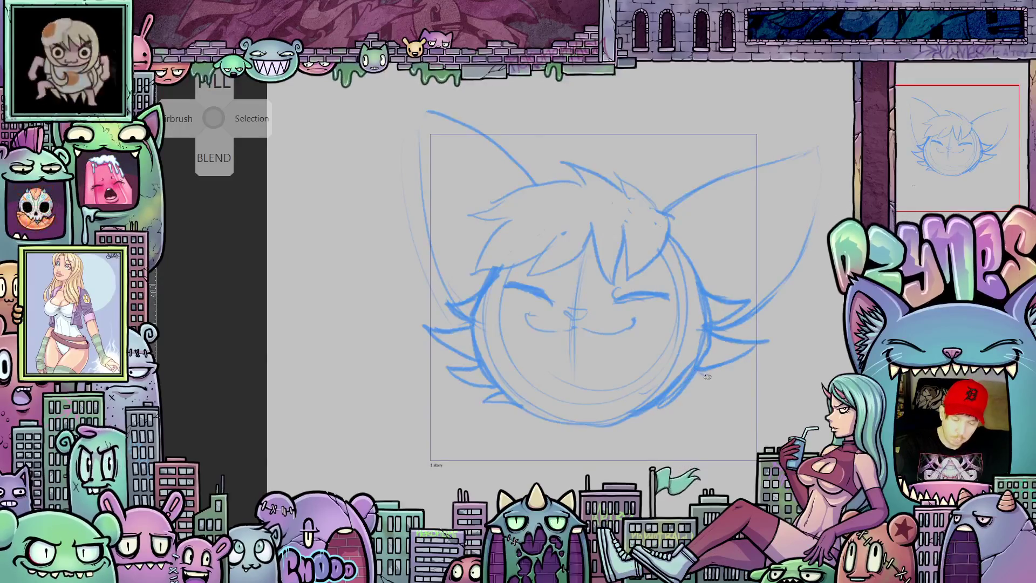
mouse_move(696, 372)
mouse_down()
mouse_move(723, 384)
mouse_move(672, 391)
mouse_move(688, 432)
mouse_move(696, 429)
mouse_move(699, 443)
mouse_move(676, 452)
mouse_move(685, 454)
mouse_up()
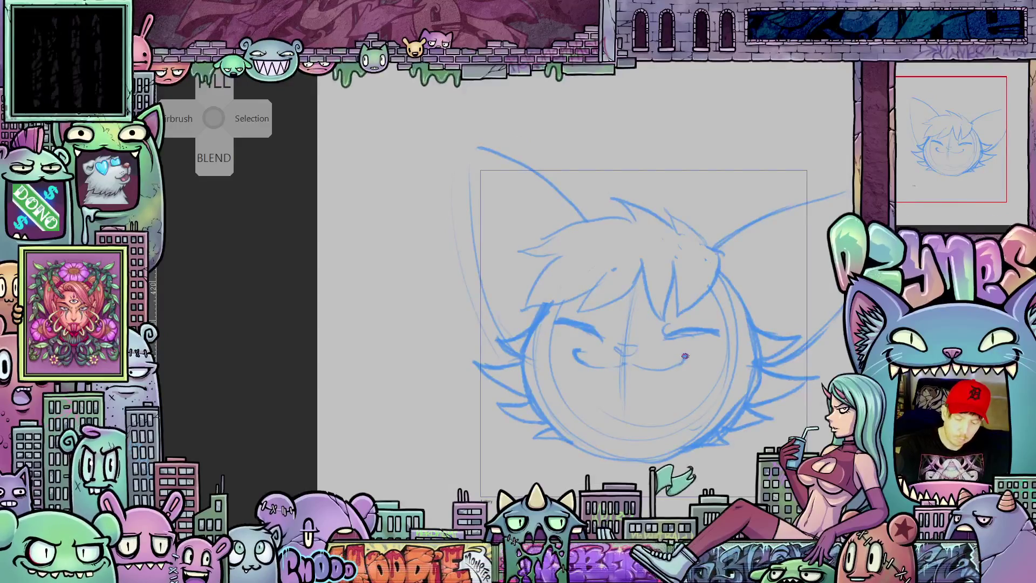
key(Tab)
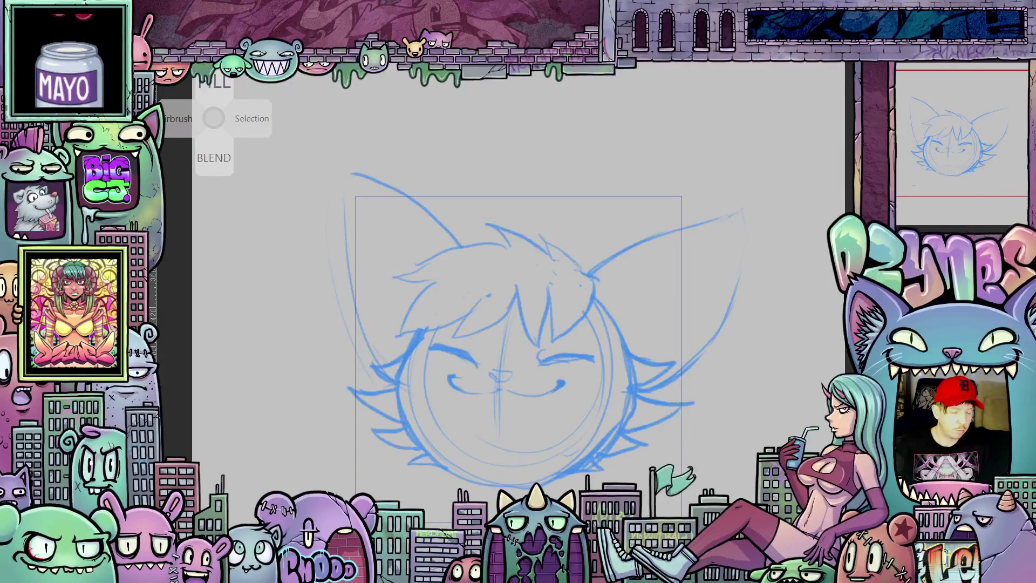
Step: Sketch neck lines below the chin and a collar with oval studs, then straighten the view
mouse_move(565, 450)
mouse_down()
mouse_move(555, 353)
mouse_move(516, 384)
mouse_up()
drag(542, 337, 505, 389)
drag(710, 372, 695, 332)
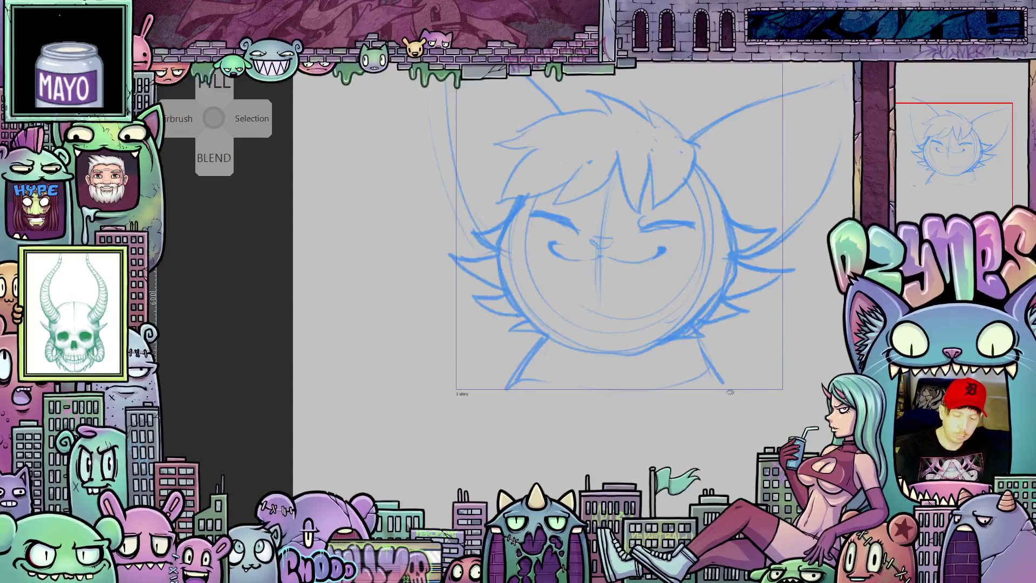
mouse_move(765, 412)
mouse_down()
mouse_move(545, 333)
mouse_move(676, 285)
mouse_move(698, 254)
mouse_up()
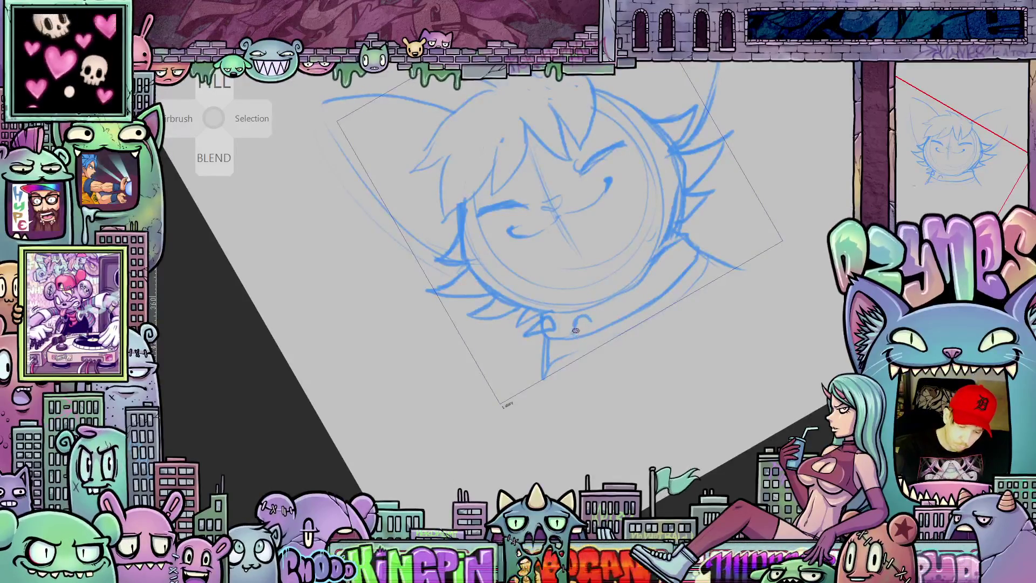
drag(575, 330, 576, 319)
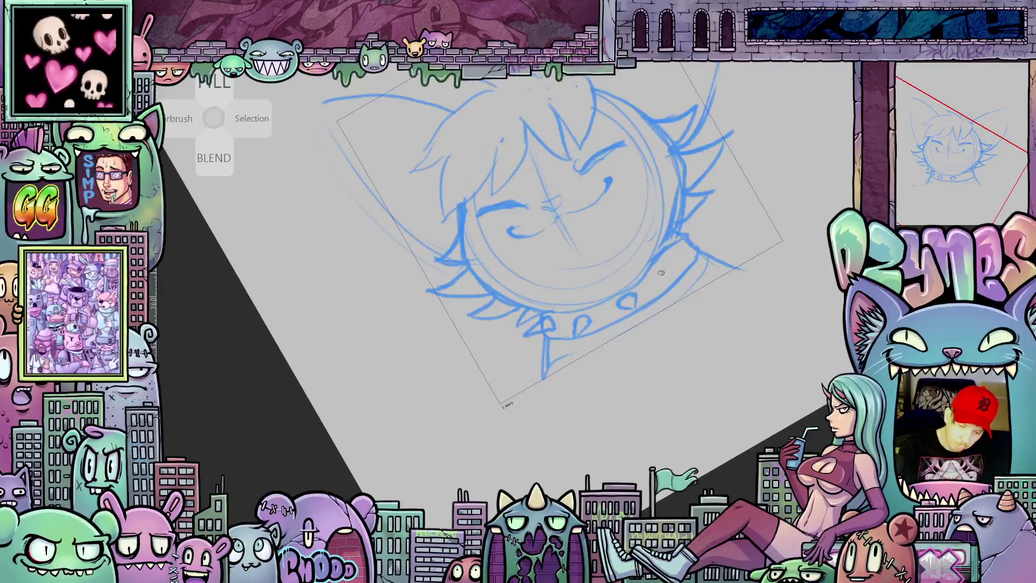
drag(674, 261, 681, 262)
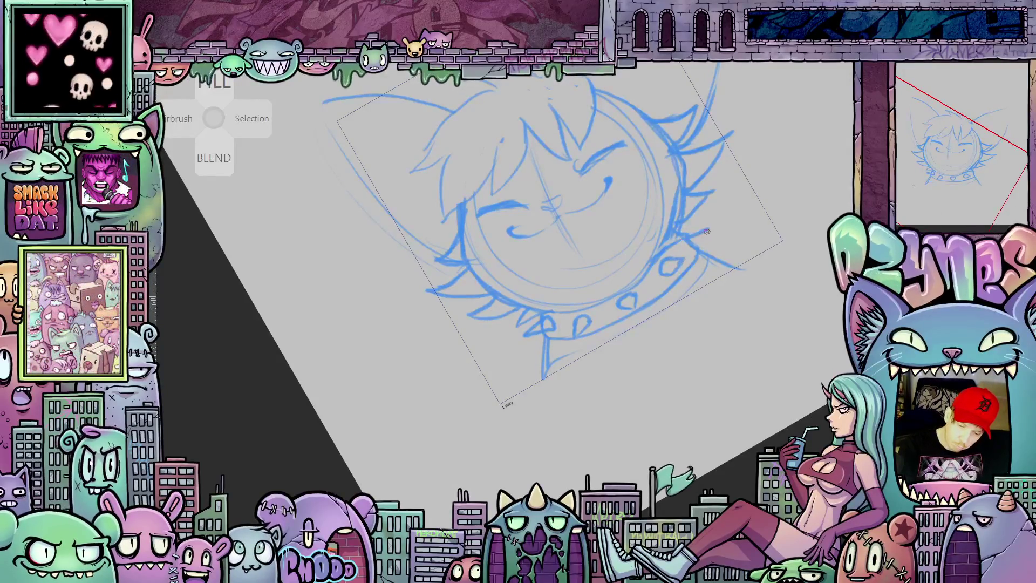
key(ctrl+0)
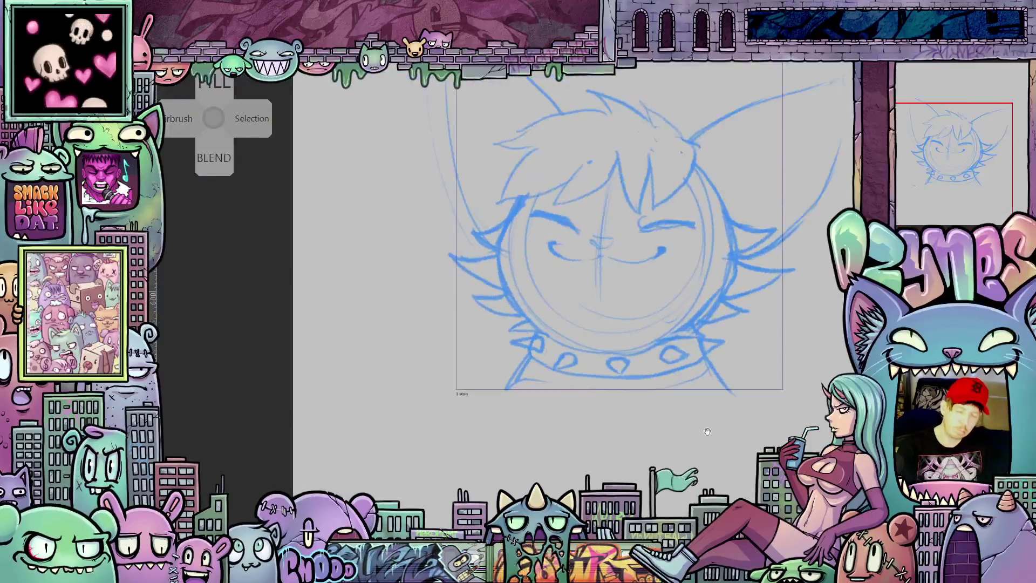
Step: Draw a shoulder line down from the collar and darken the forehead hair strands
drag(569, 330, 553, 371)
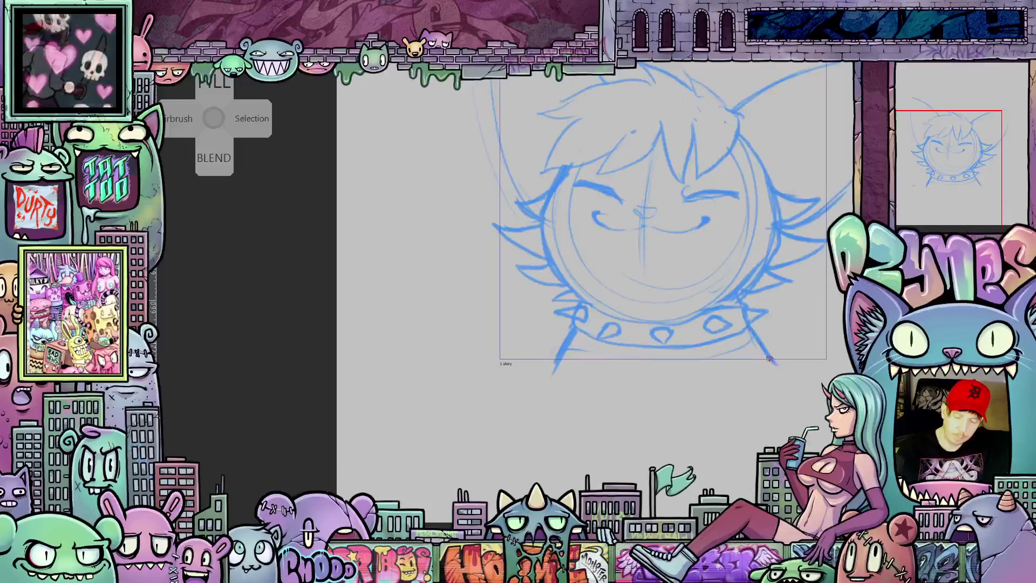
drag(708, 302, 684, 413)
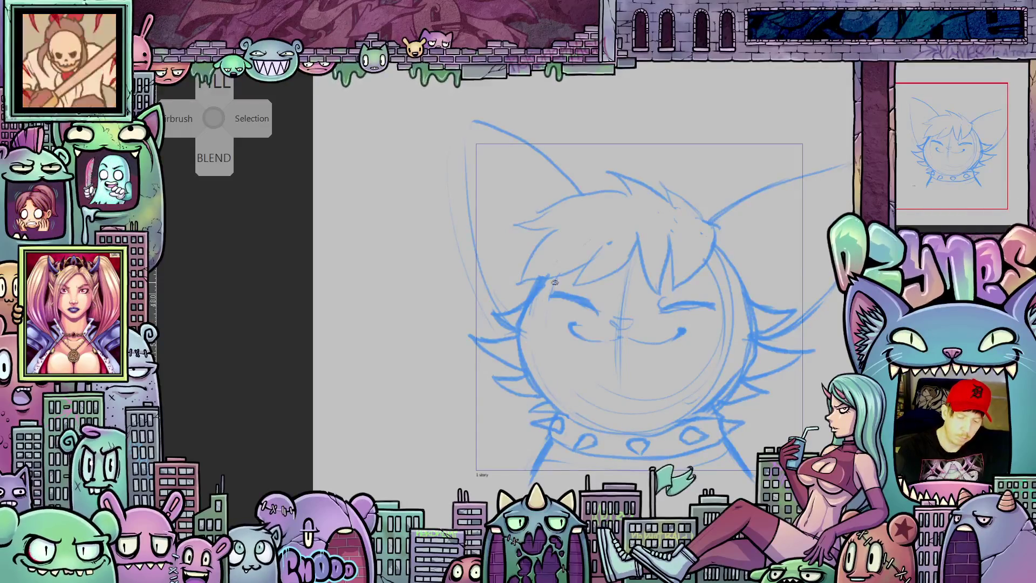
drag(677, 349, 671, 377)
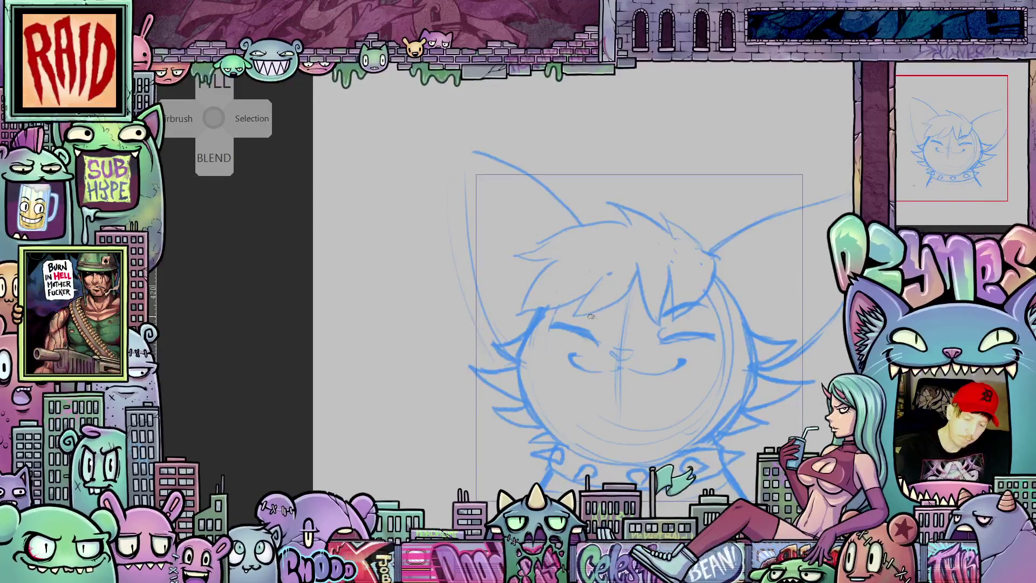
drag(578, 302, 593, 318)
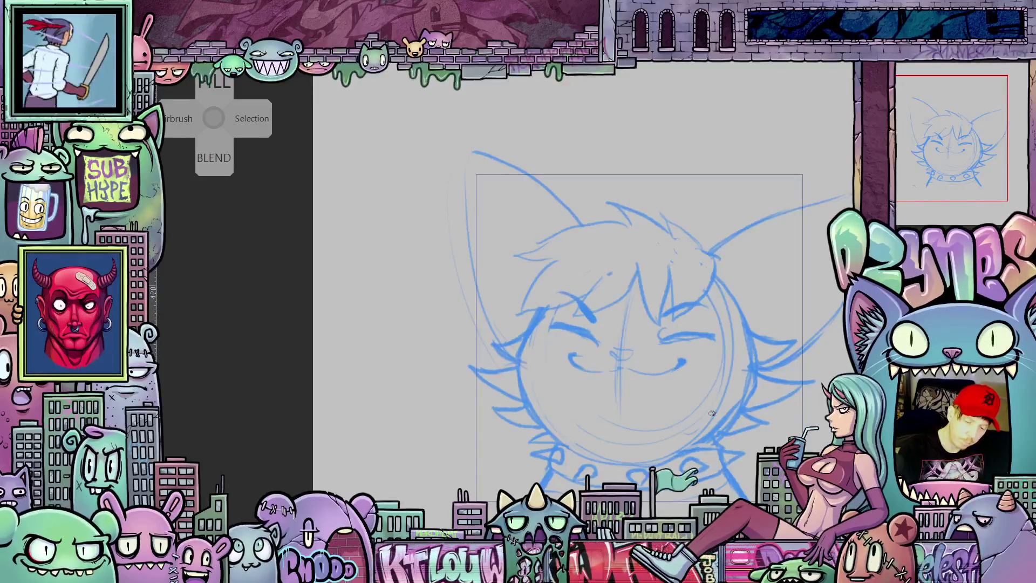
drag(712, 413, 596, 353)
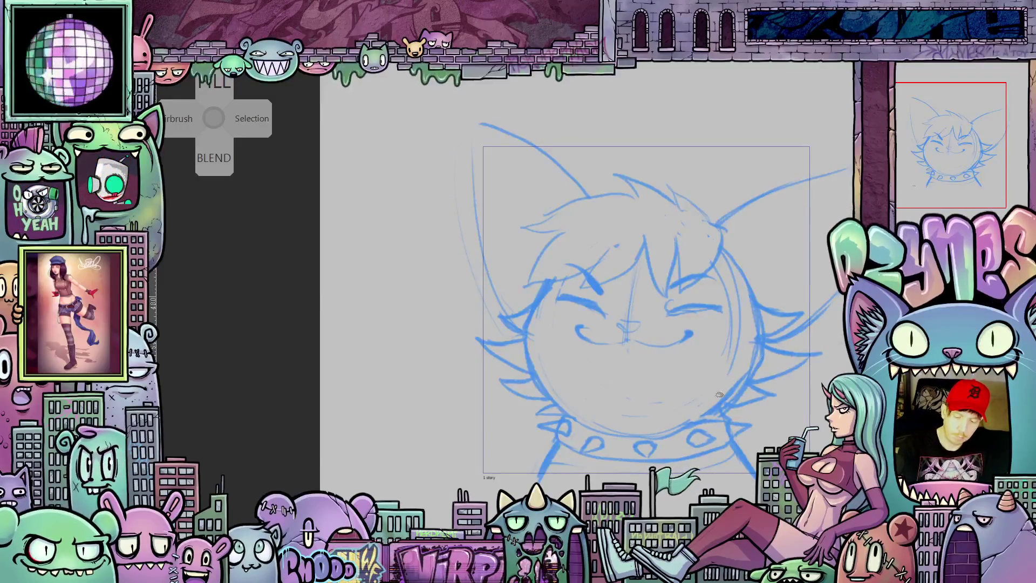
drag(736, 413, 737, 430)
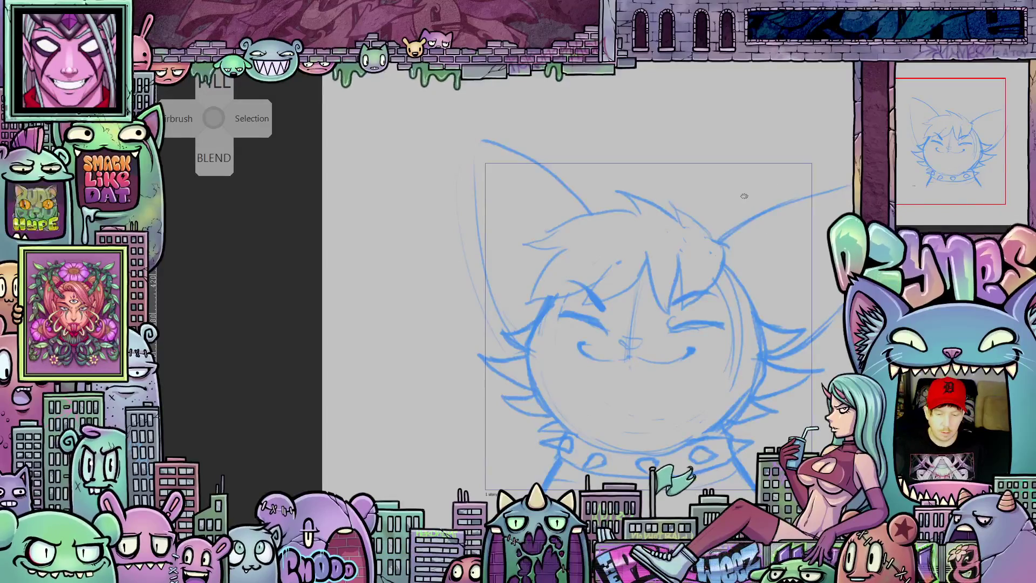
mouse_move(768, 198)
mouse_down()
mouse_move(654, 239)
mouse_move(822, 196)
mouse_up()
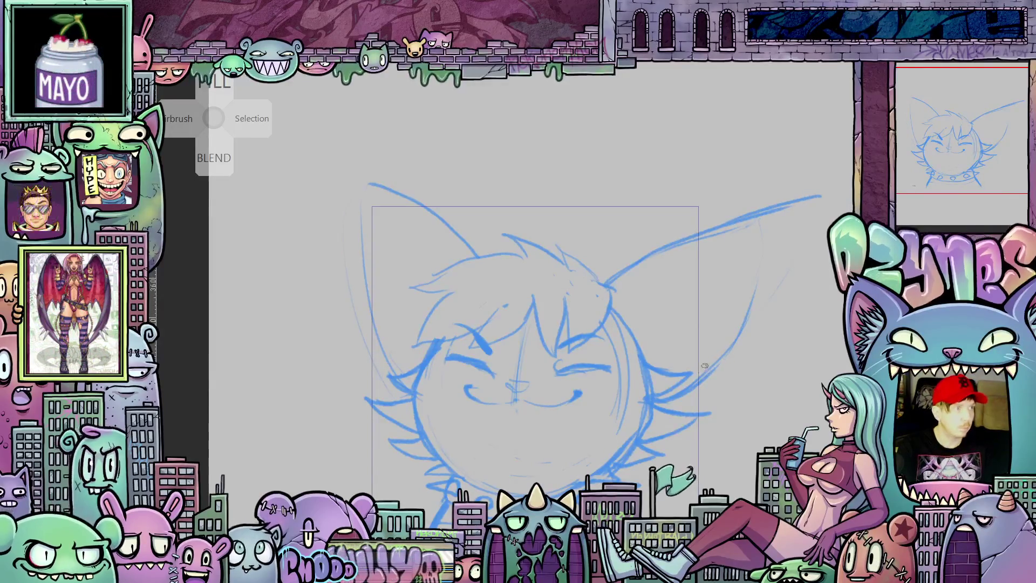
Step: Extend the right ear's outer edge upward and redraw the left ear taller with inner line
mouse_move(670, 387)
mouse_down()
mouse_move(769, 309)
mouse_move(810, 243)
mouse_up()
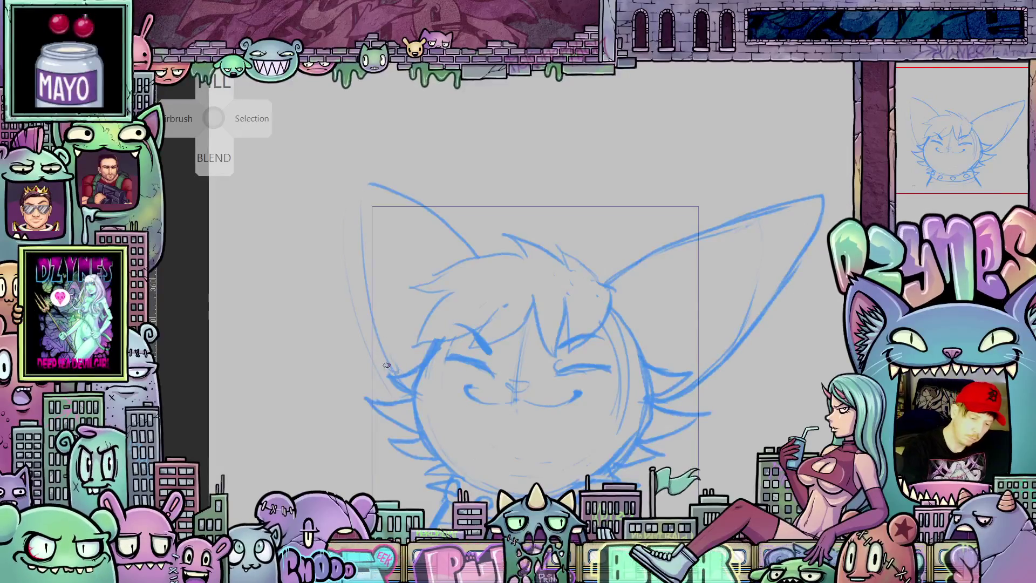
mouse_move(389, 373)
mouse_down()
mouse_move(351, 286)
mouse_move(328, 154)
mouse_up()
drag(328, 201, 326, 131)
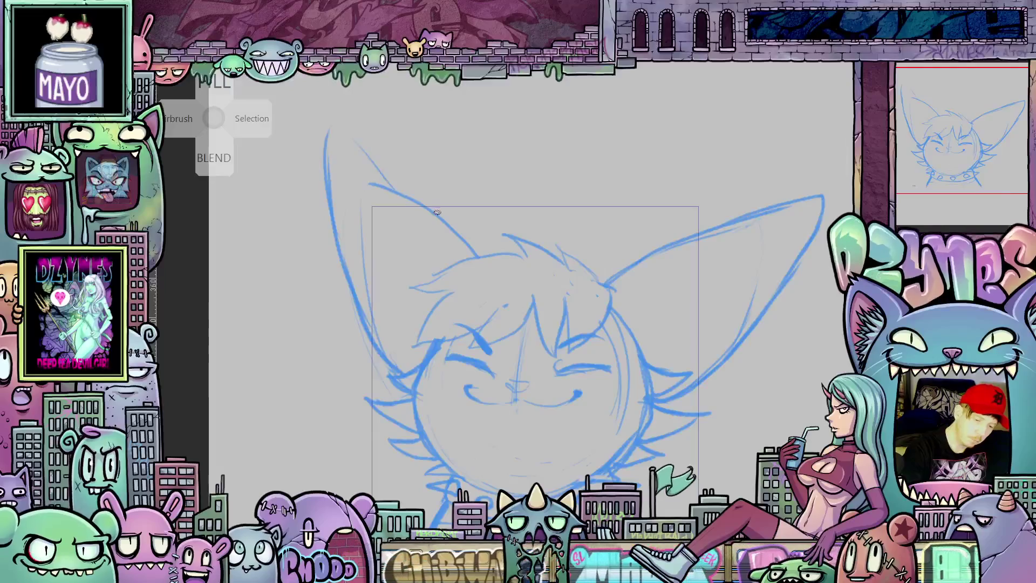
mouse_move(463, 241)
mouse_down()
mouse_move(356, 141)
mouse_move(387, 192)
mouse_up()
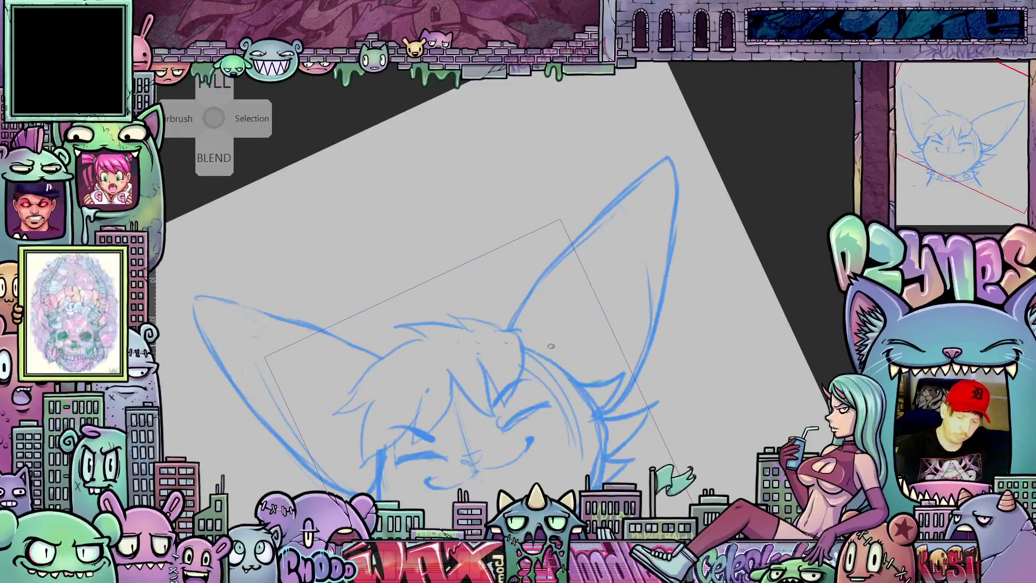
Step: Add the right ear's inner edge and fur strokes, then reset the view on the face
drag(593, 268, 567, 326)
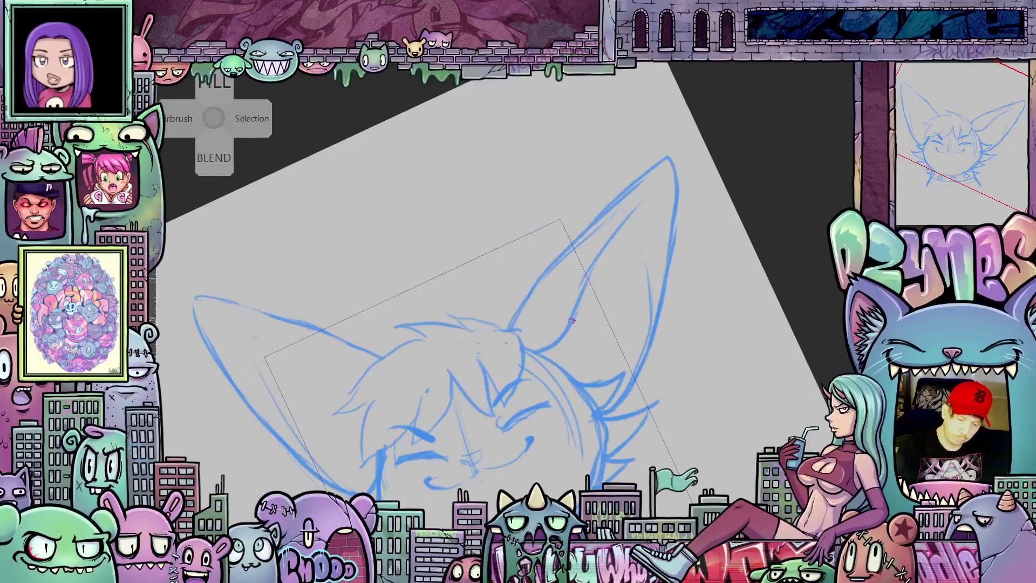
mouse_move(600, 284)
mouse_down()
mouse_move(571, 319)
mouse_move(583, 330)
mouse_up()
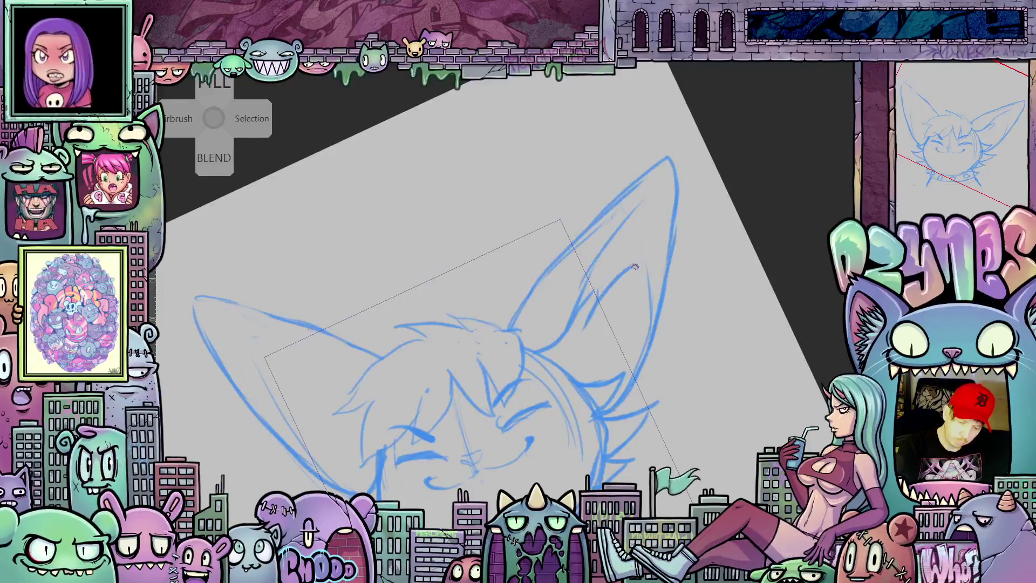
mouse_move(638, 264)
mouse_down()
mouse_move(608, 330)
mouse_move(633, 323)
mouse_up()
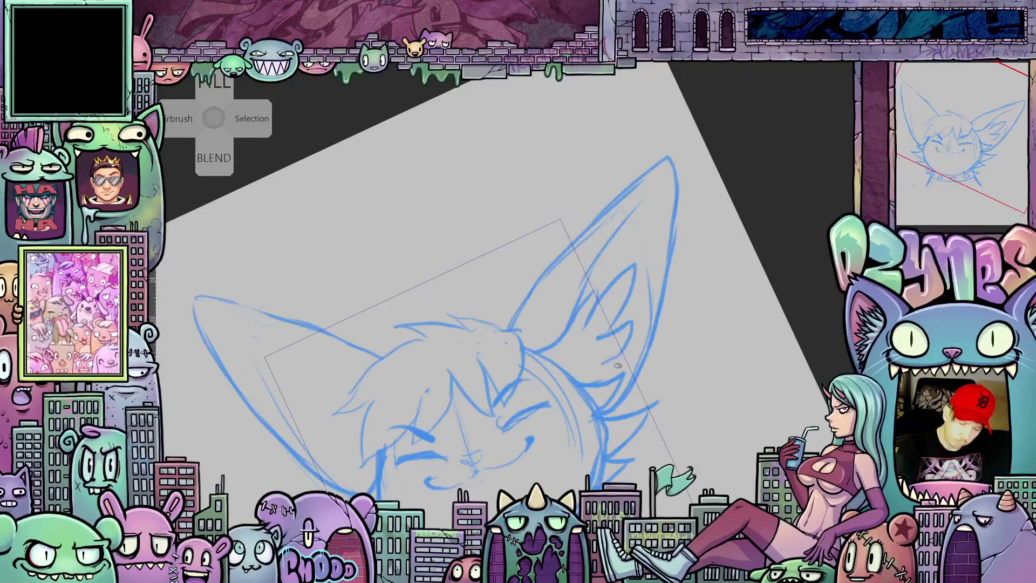
drag(630, 379, 658, 439)
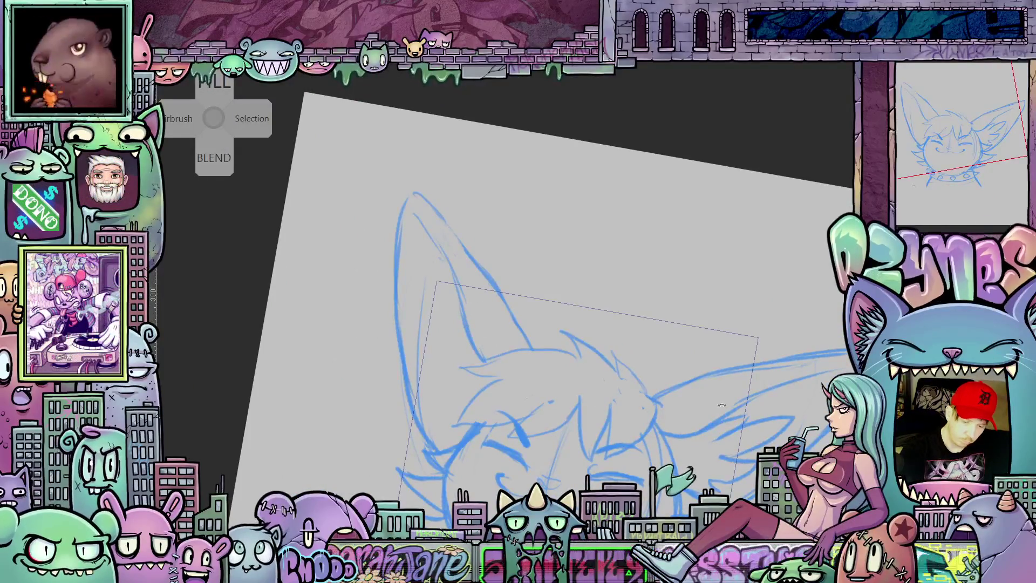
mouse_move(420, 215)
mouse_down()
mouse_move(451, 335)
mouse_move(450, 289)
mouse_move(417, 378)
mouse_up()
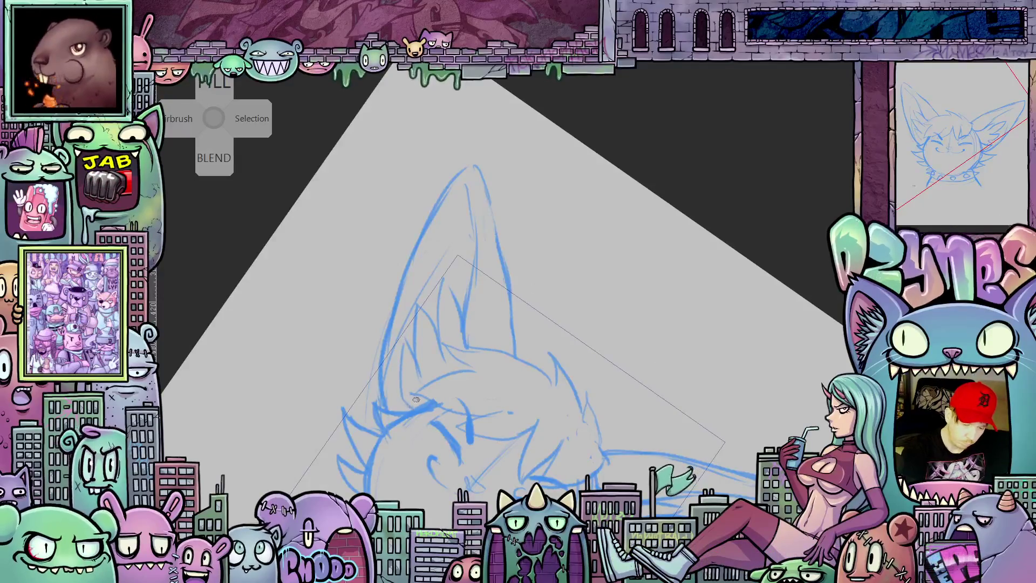
key(ctrl+0)
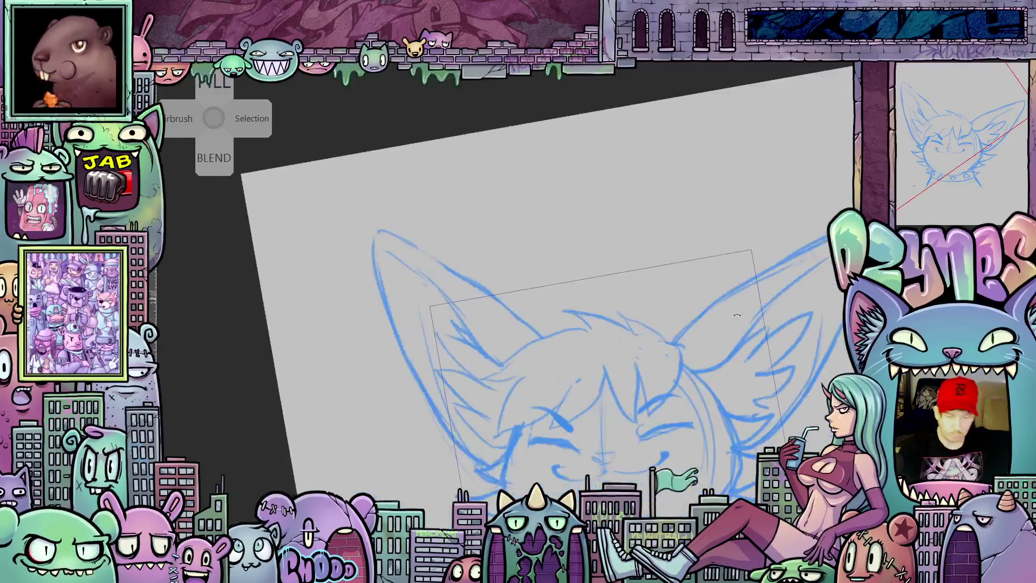
scroll(733, 395, up, 2)
mouse_move(733, 395)
mouse_down()
mouse_move(717, 450)
mouse_move(691, 448)
mouse_move(696, 399)
mouse_move(702, 438)
mouse_move(732, 454)
mouse_up()
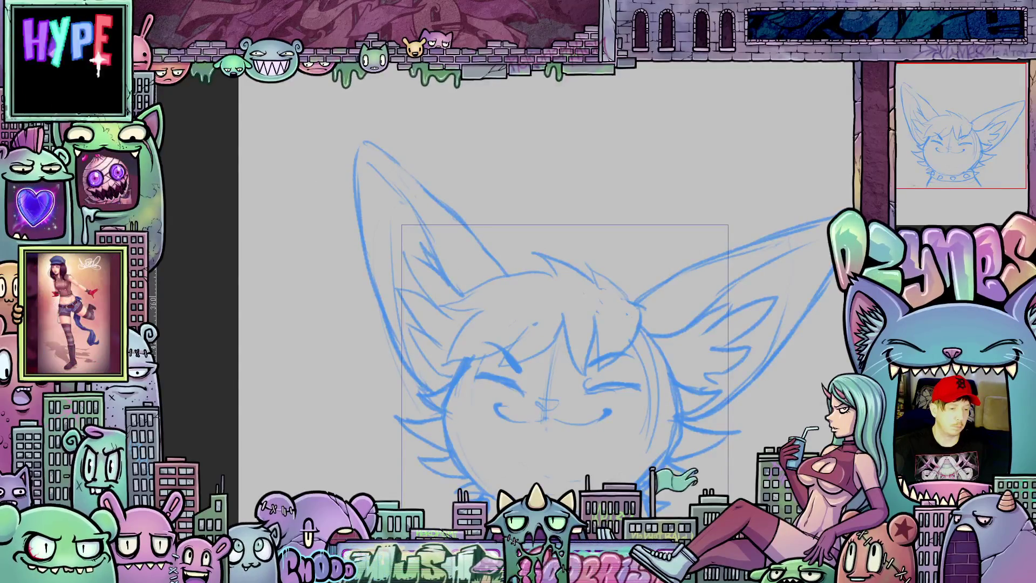
Step: Crop the reference image to the grey-eared character and widen the sketch area
click(232, 65)
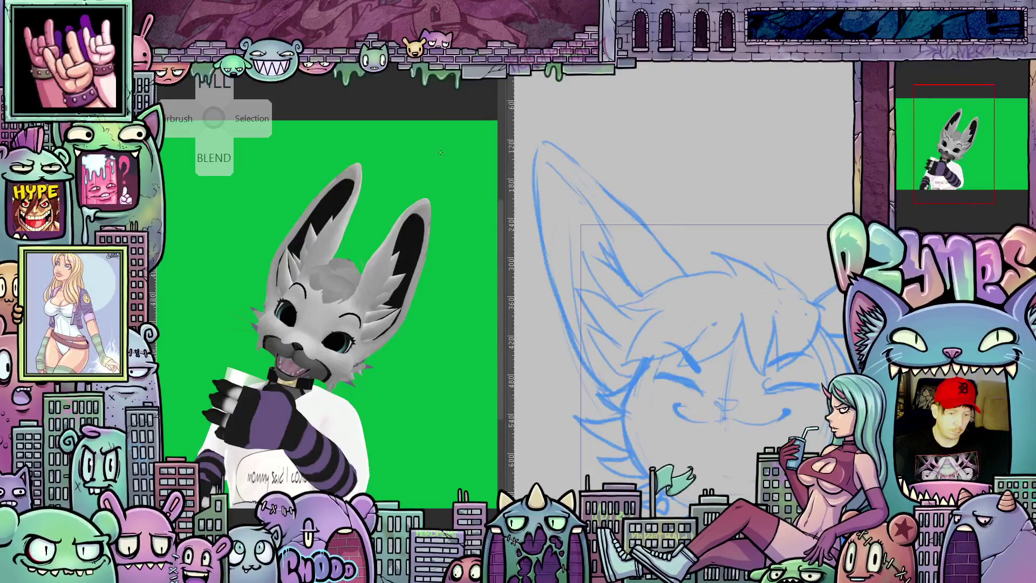
mouse_move(440, 152)
mouse_down()
mouse_move(238, 216)
mouse_move(184, 378)
mouse_move(171, 512)
mouse_up()
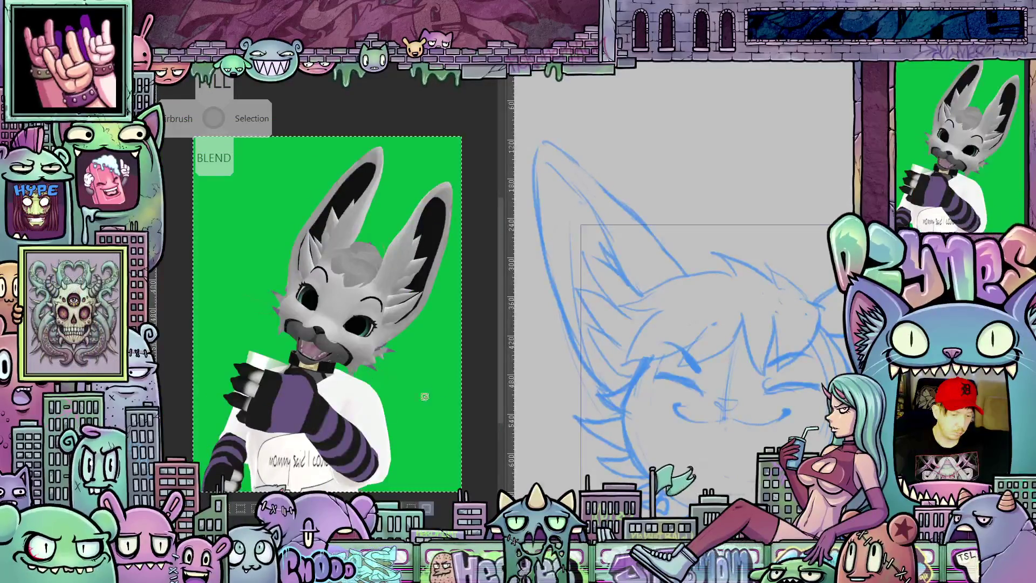
drag(504, 338, 315, 346)
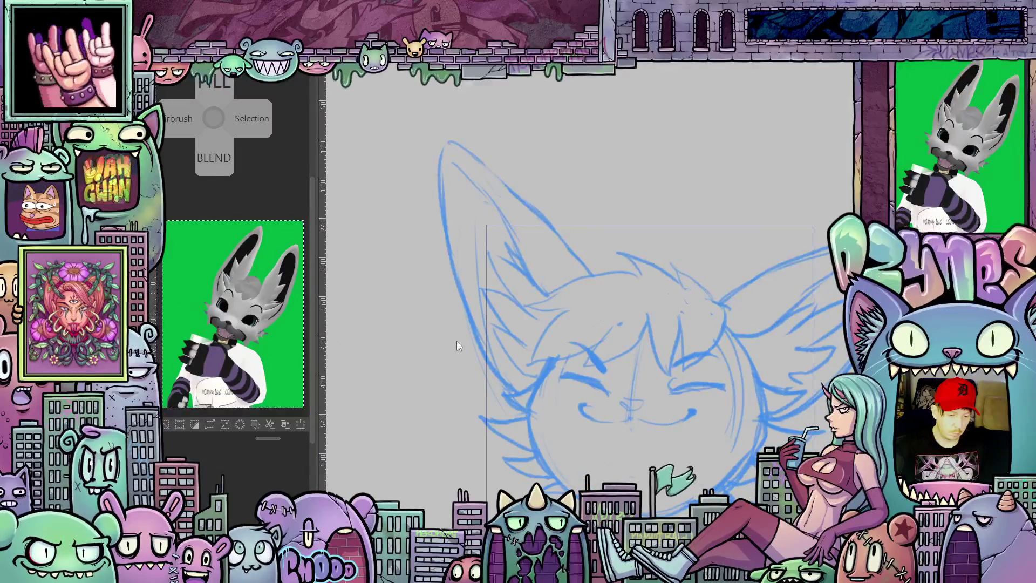
scroll(596, 351, down, 3)
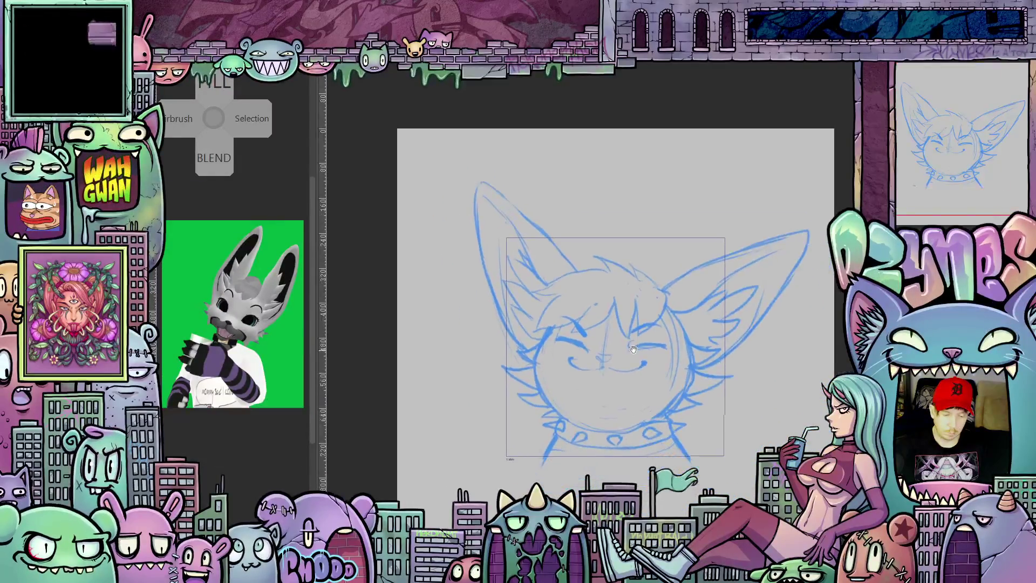
scroll(635, 371, up, 2)
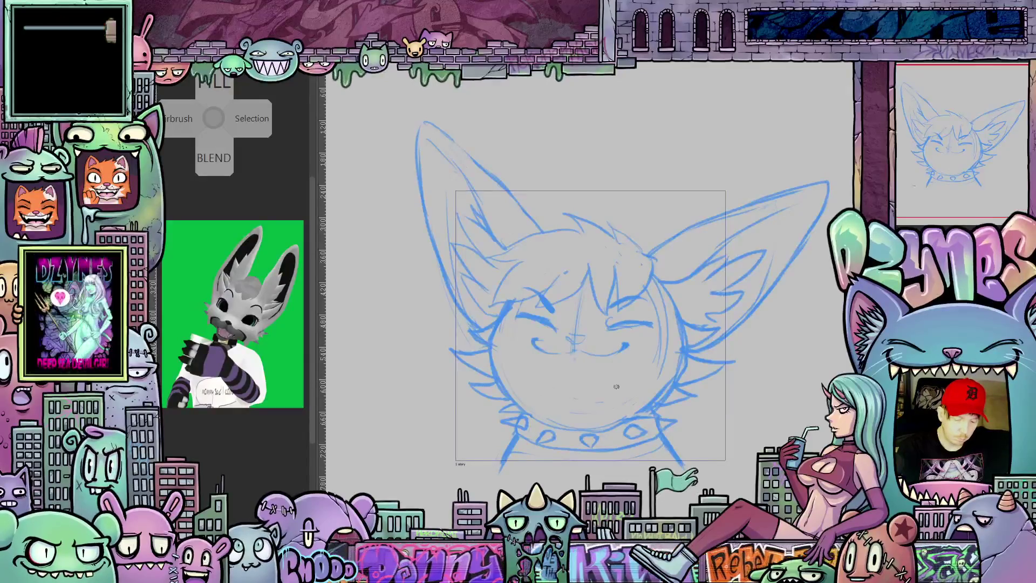
Step: Redraw the left cheek line and bring the whole head back into view
drag(610, 435, 648, 449)
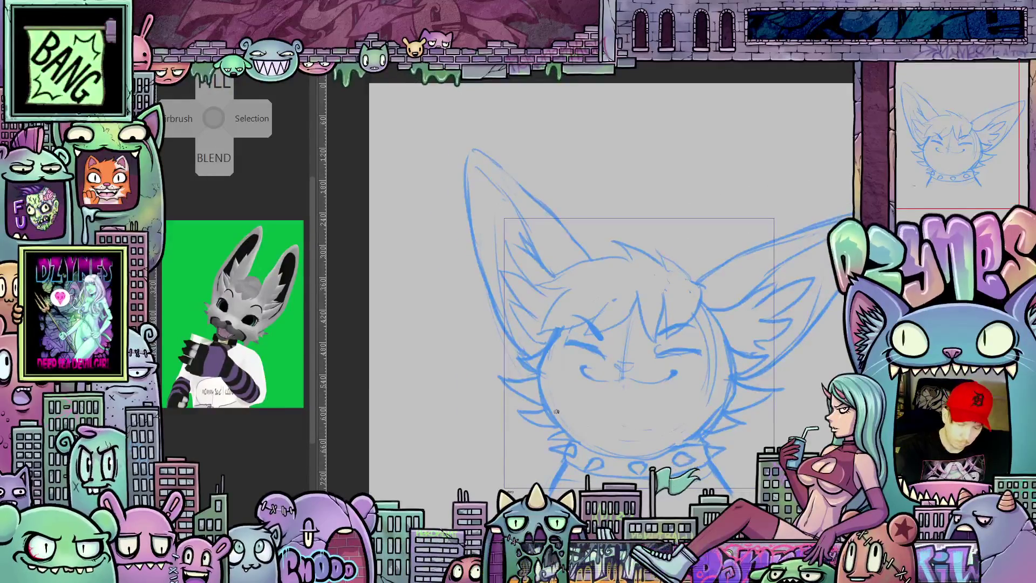
drag(558, 421, 564, 363)
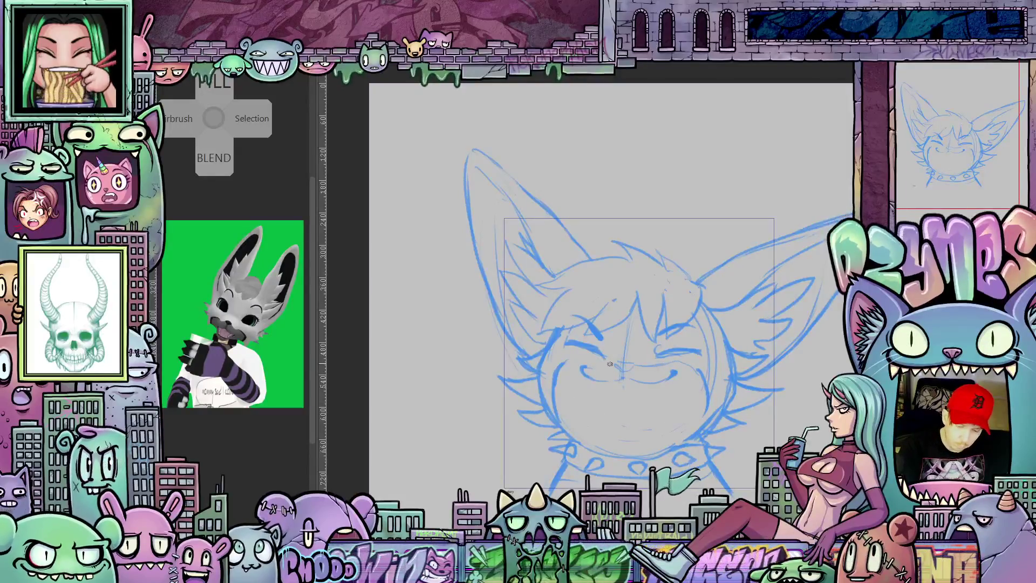
mouse_move(569, 423)
mouse_down()
mouse_move(599, 378)
mouse_move(649, 346)
mouse_up()
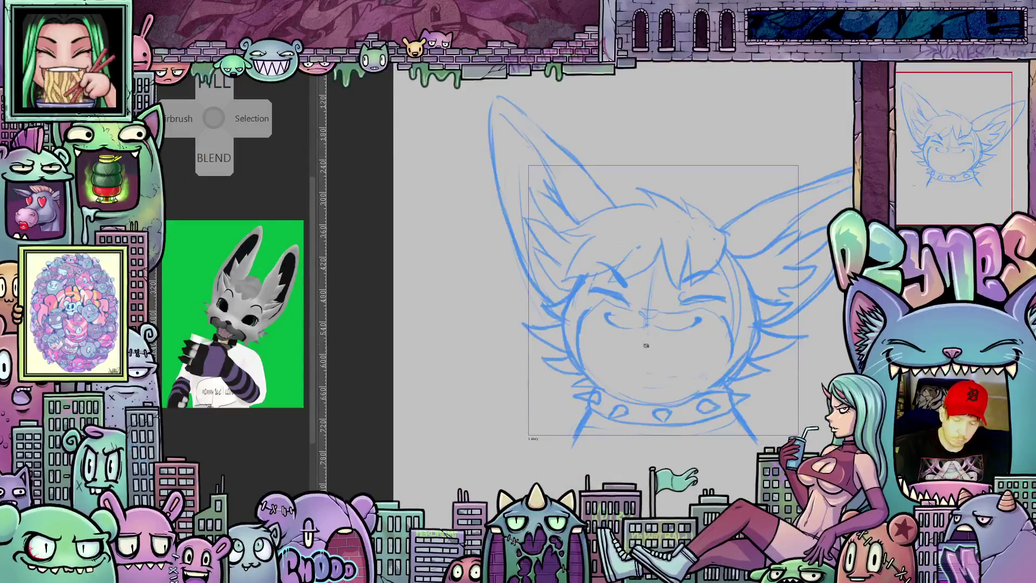
mouse_move(687, 402)
mouse_down()
mouse_move(681, 415)
mouse_move(698, 439)
mouse_move(661, 307)
mouse_up()
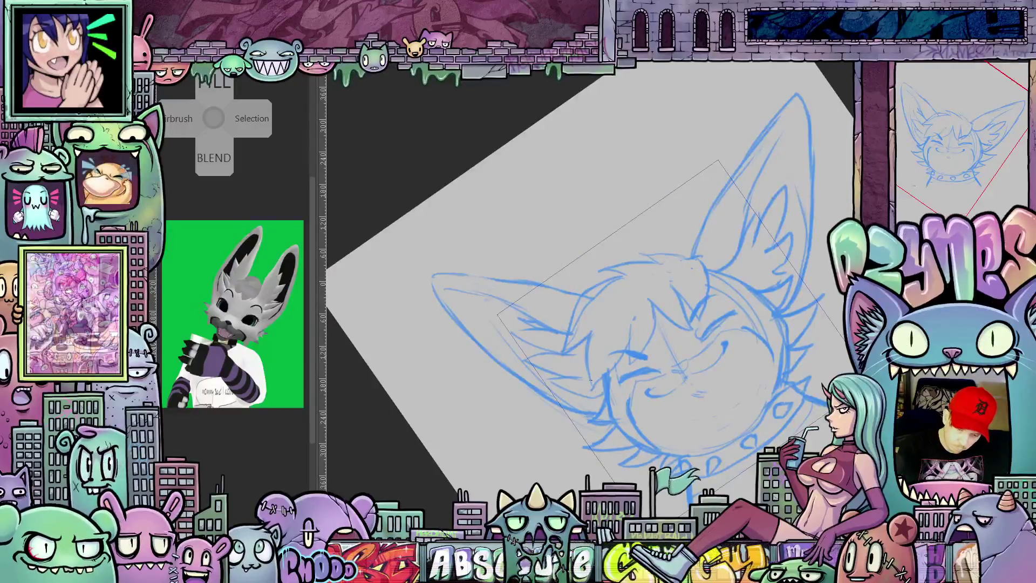
Step: Rotate and mirror the canvas view to check the head's proportions
mouse_move(804, 352)
mouse_down()
mouse_move(753, 409)
mouse_move(760, 396)
mouse_move(734, 408)
mouse_move(680, 404)
mouse_move(606, 381)
mouse_up()
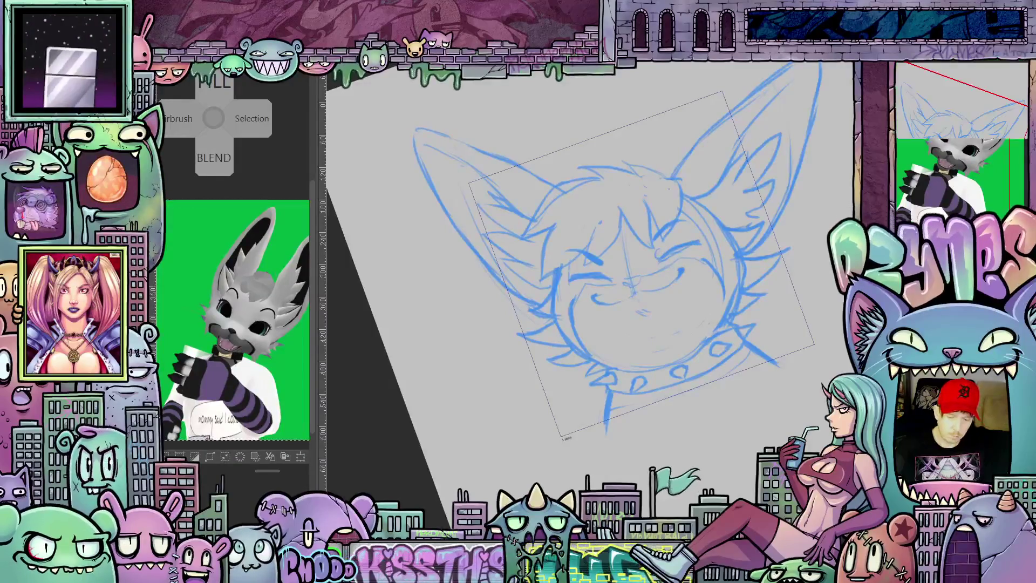
drag(724, 409, 685, 451)
scroll(685, 451, up, 4)
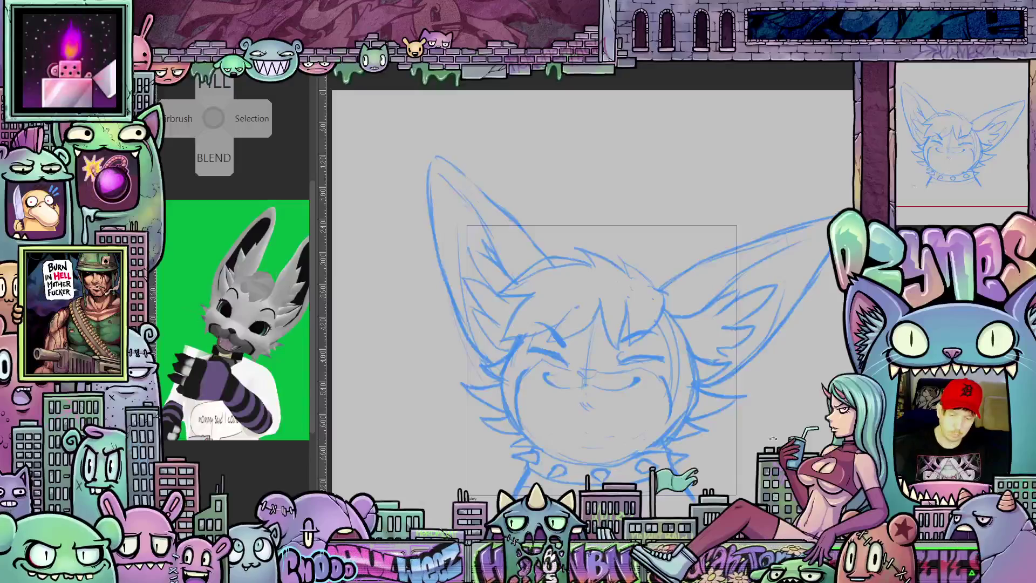
mouse_move(674, 464)
mouse_down()
mouse_move(540, 378)
mouse_move(599, 214)
mouse_up()
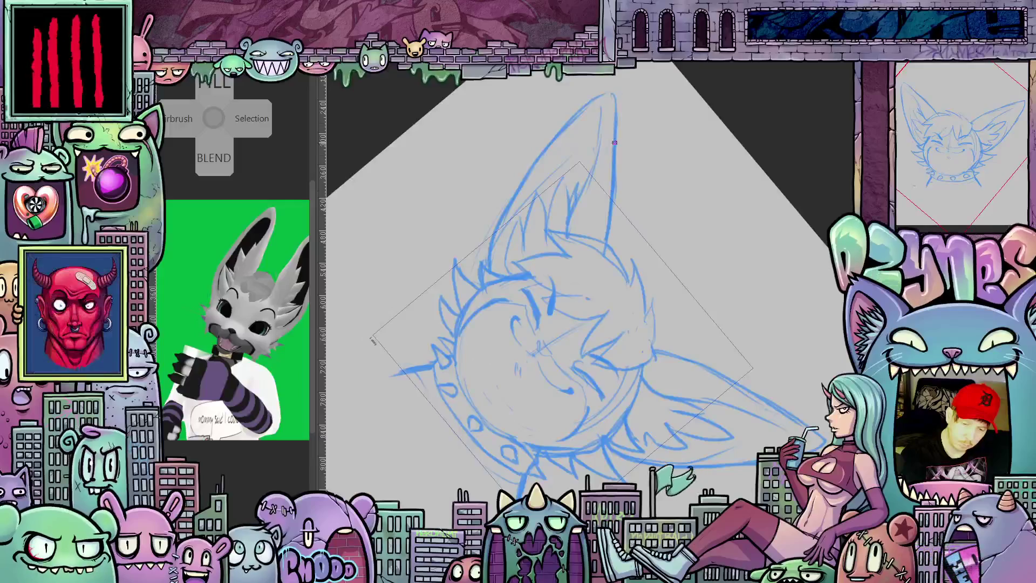
mouse_move(607, 98)
mouse_down()
mouse_move(550, 101)
mouse_move(499, 121)
mouse_move(476, 238)
mouse_up()
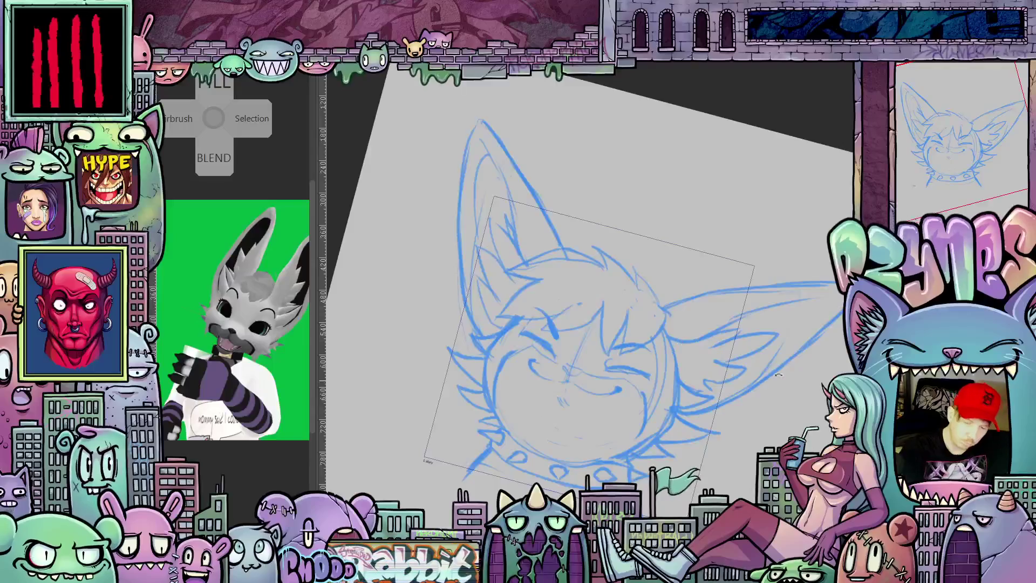
key(m)
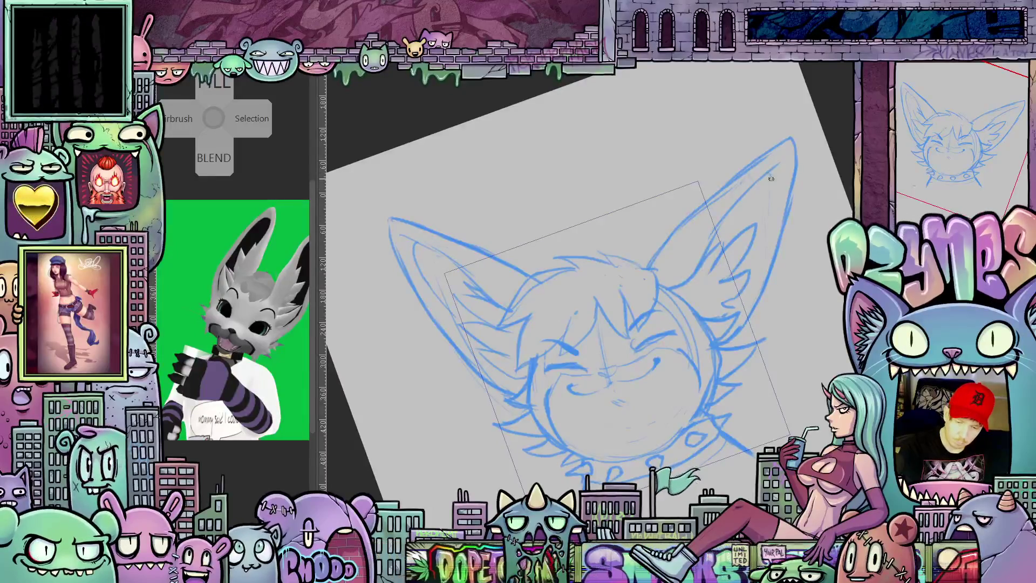
mouse_move(754, 283)
mouse_down()
mouse_move(762, 388)
mouse_move(753, 378)
mouse_up()
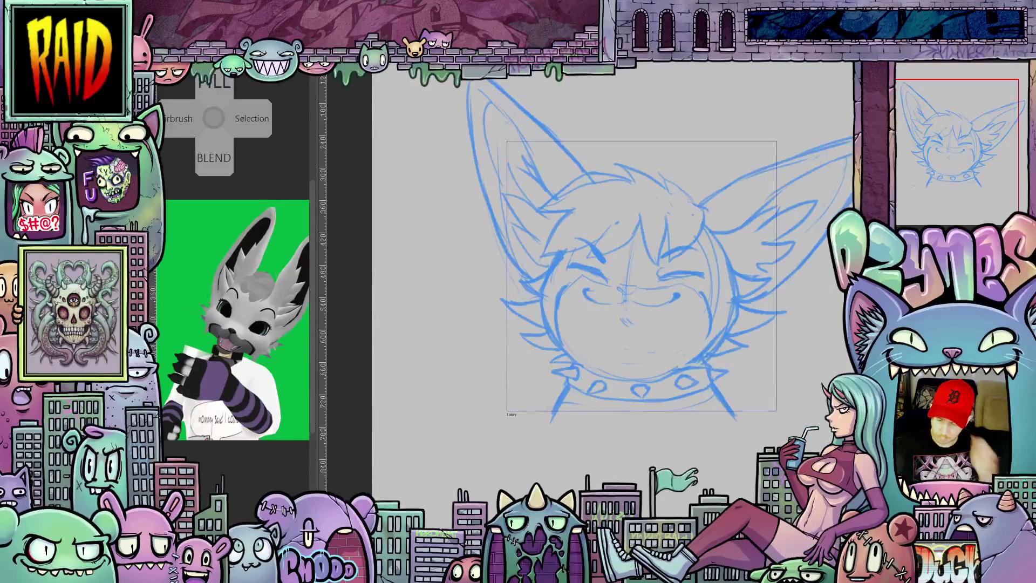
Step: Duplicate the sketch layer and toggle the animation timeline panel
right_click(907, 129)
click(950, 215)
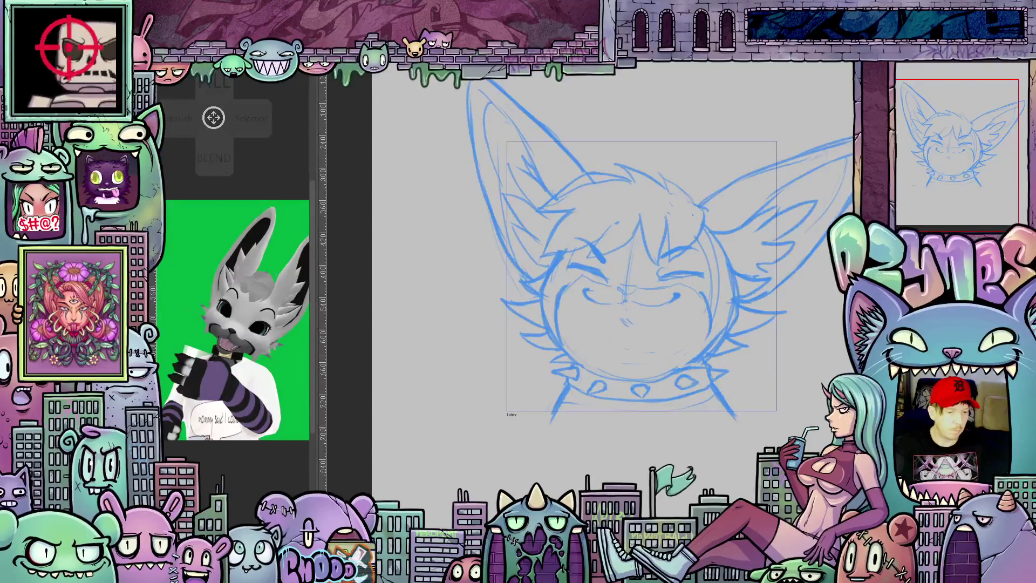
right_click(213, 117)
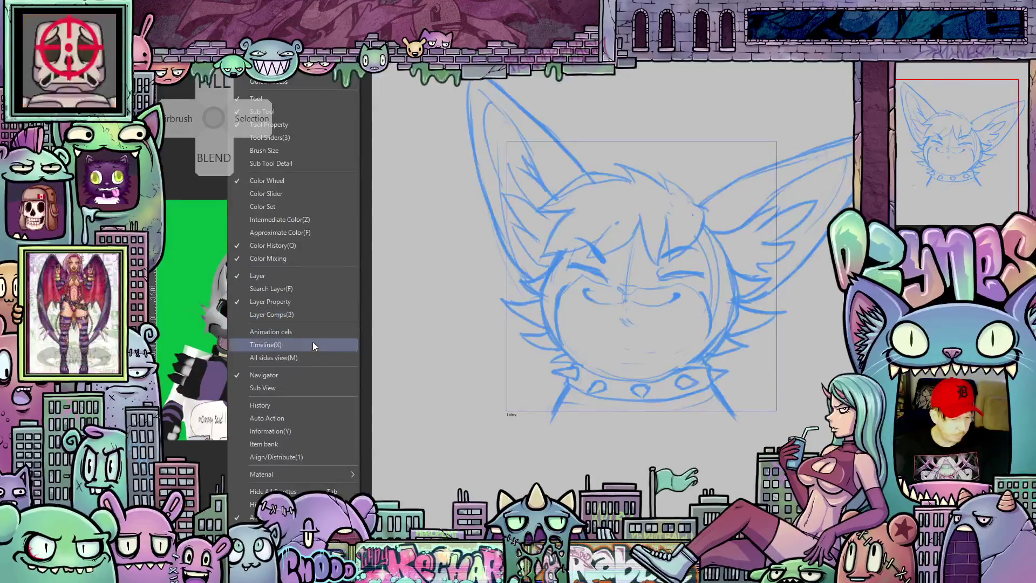
click(312, 342)
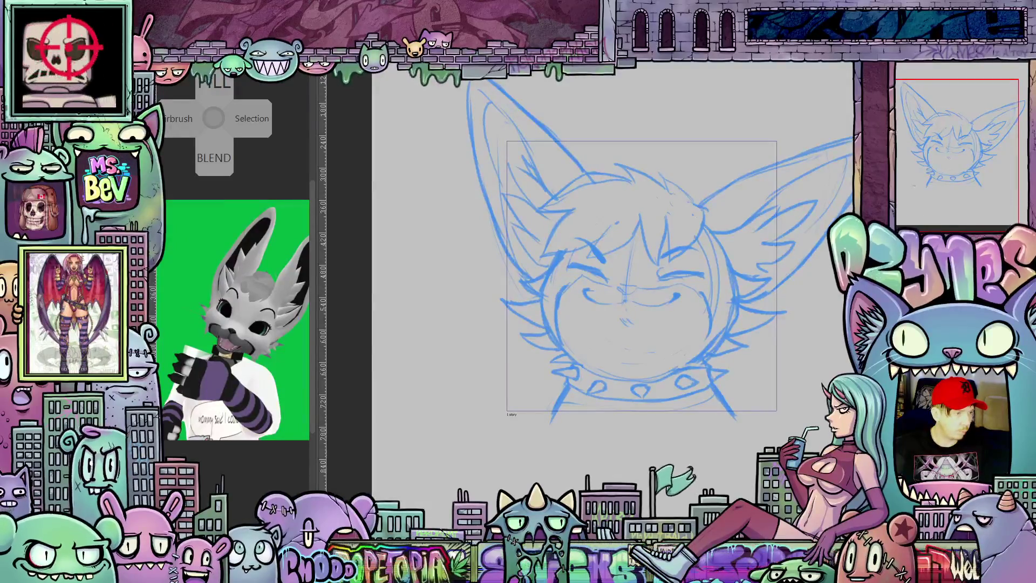
Step: Recentre the head and lasso a loose outline around the right-hand ear
drag(715, 339, 700, 382)
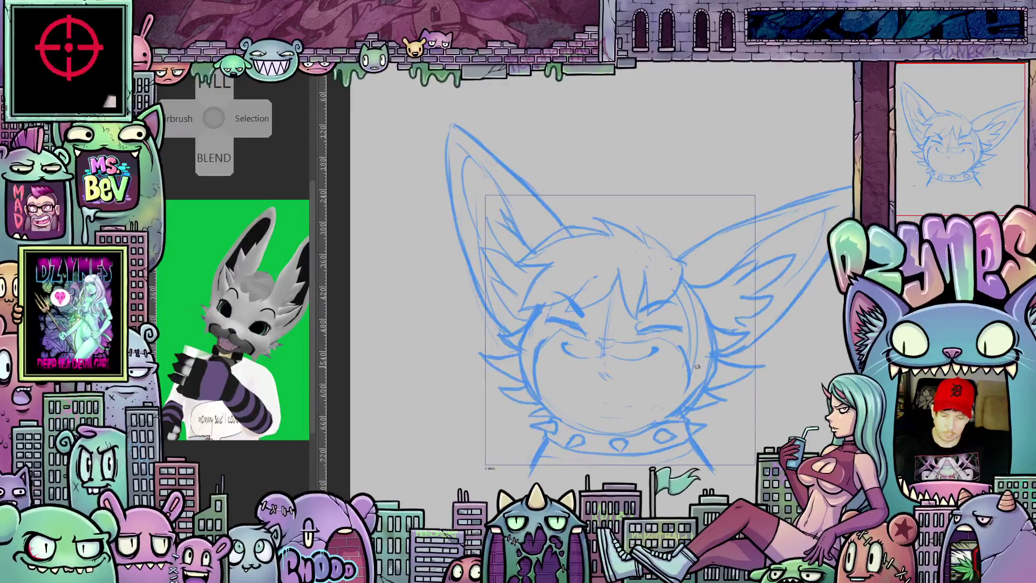
mouse_move(775, 384)
mouse_down()
mouse_move(787, 392)
mouse_move(778, 420)
mouse_up()
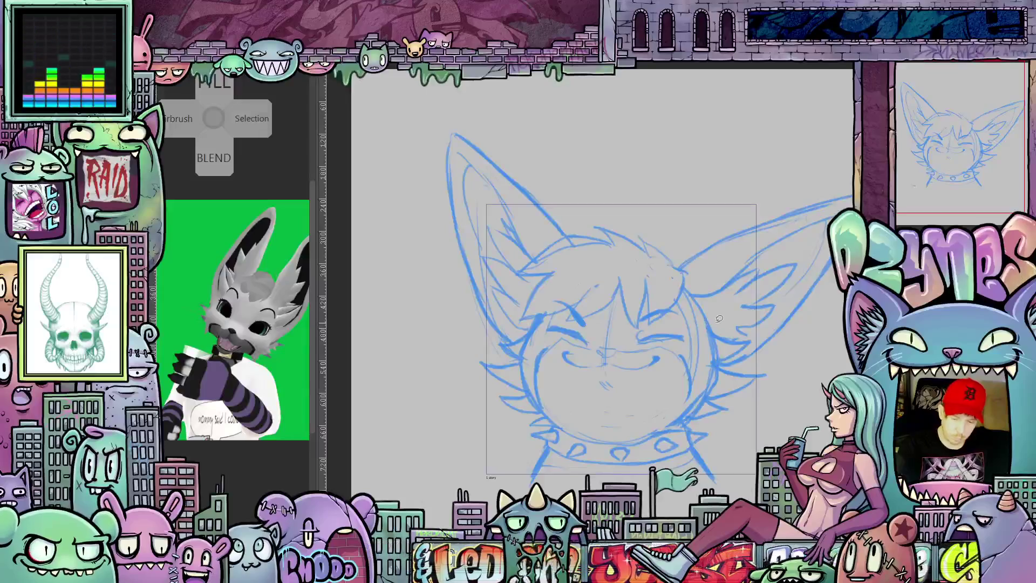
drag(751, 355, 707, 369)
mouse_move(643, 297)
mouse_down()
mouse_move(634, 264)
mouse_move(777, 184)
mouse_move(818, 280)
mouse_move(712, 374)
mouse_up()
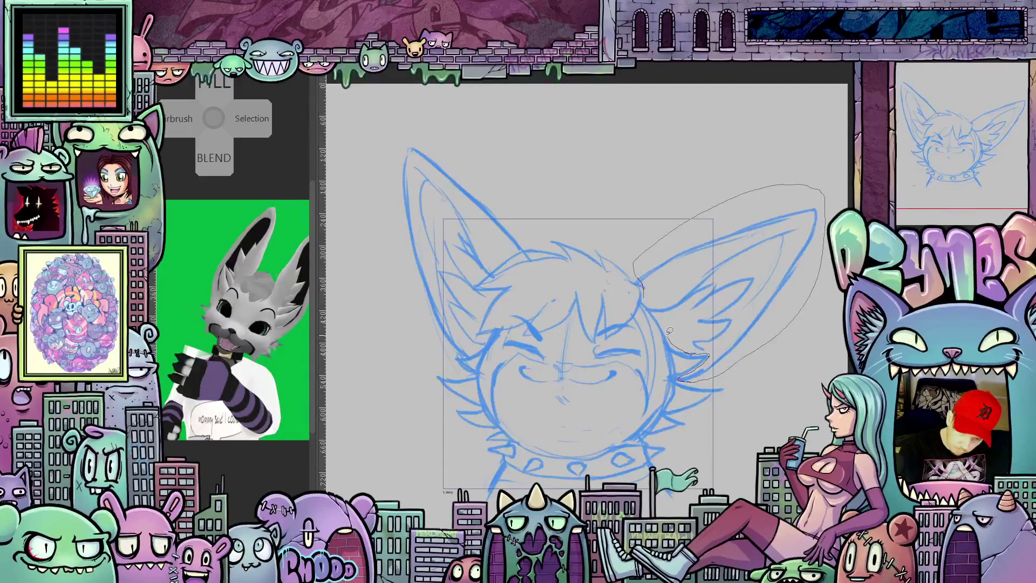
drag(657, 311, 644, 294)
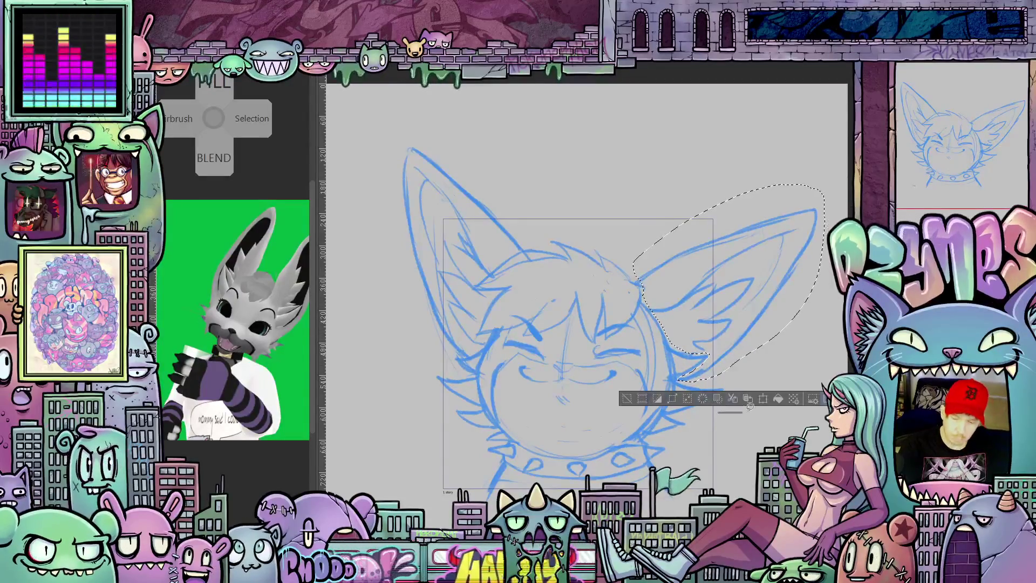
Step: Transform the right ear with a clockwise rotation, apply it, then lasso the left ear
click(763, 399)
drag(727, 290, 673, 335)
key(ctrl+z)
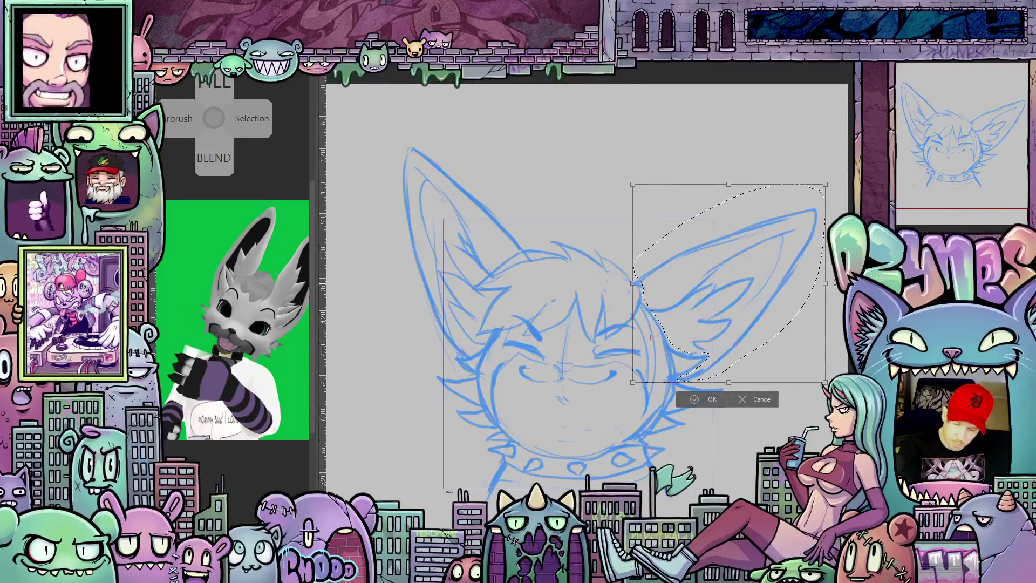
drag(835, 283, 839, 310)
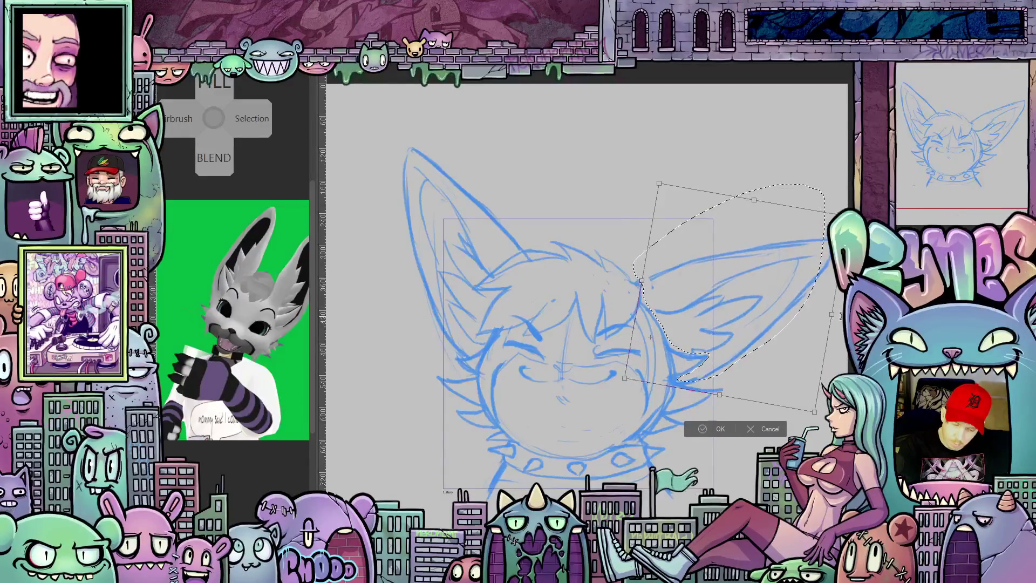
click(717, 427)
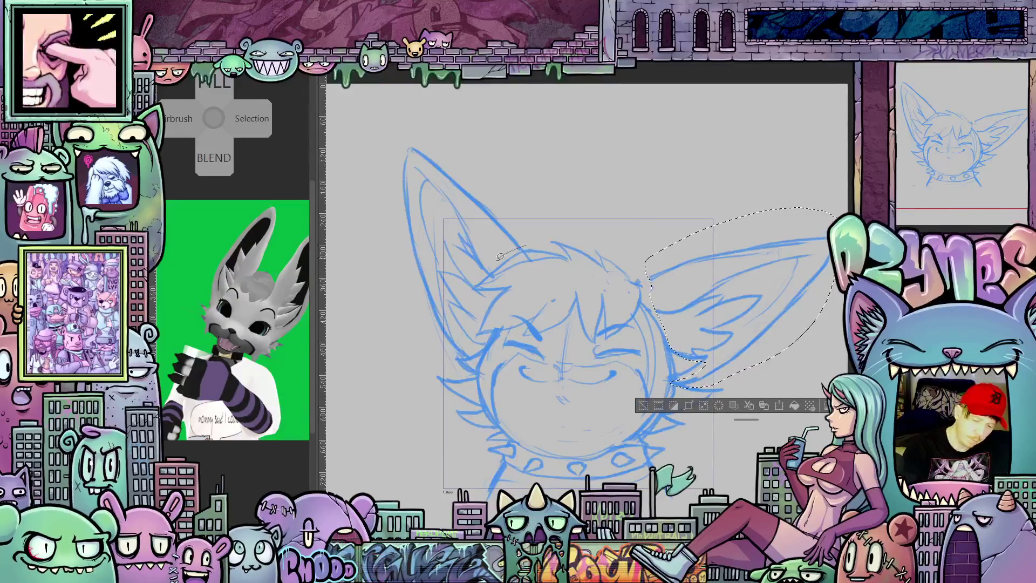
mouse_move(526, 247)
mouse_down()
mouse_move(479, 330)
mouse_move(397, 292)
mouse_move(372, 161)
mouse_move(520, 205)
mouse_move(513, 197)
mouse_up()
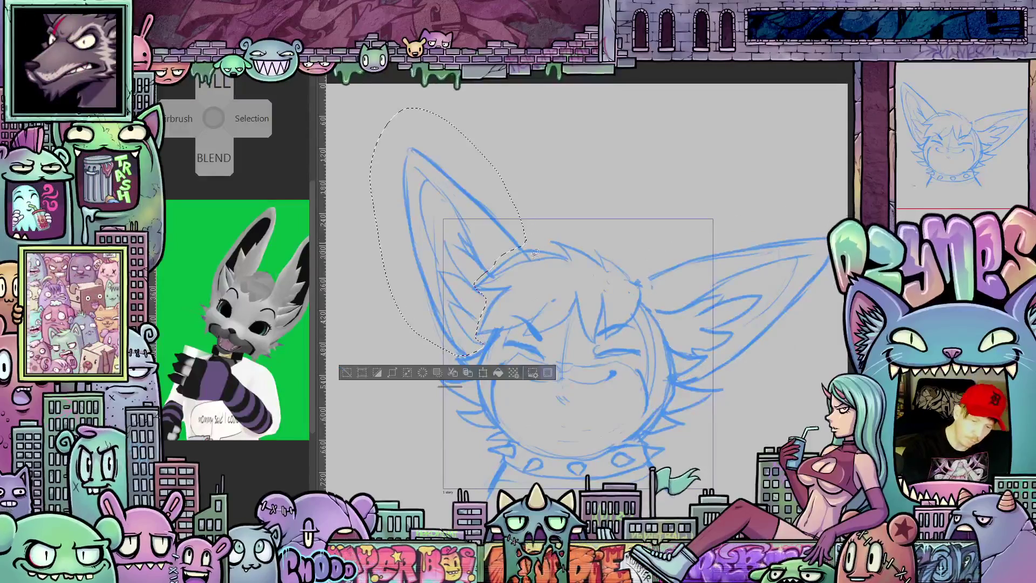
Step: Rotate the left-ear selection about 14° counter-clockwise, apply it and deselect
key(ctrl+t)
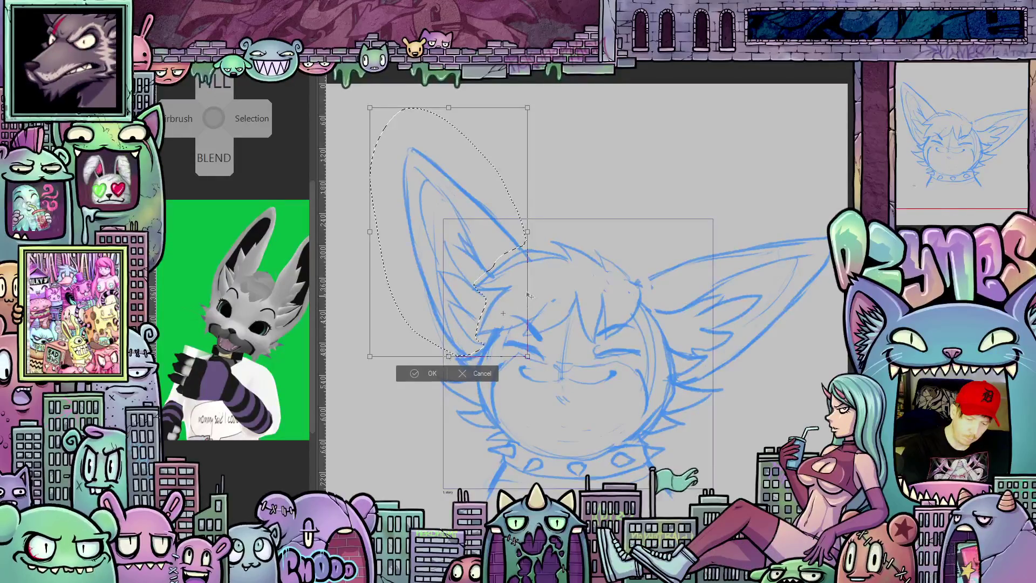
drag(551, 275, 561, 238)
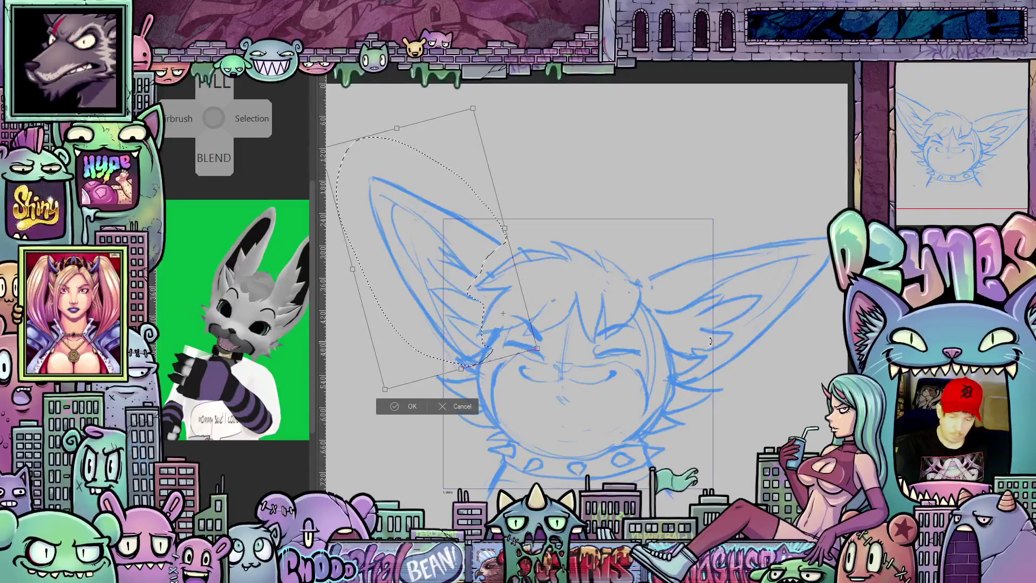
click(412, 406)
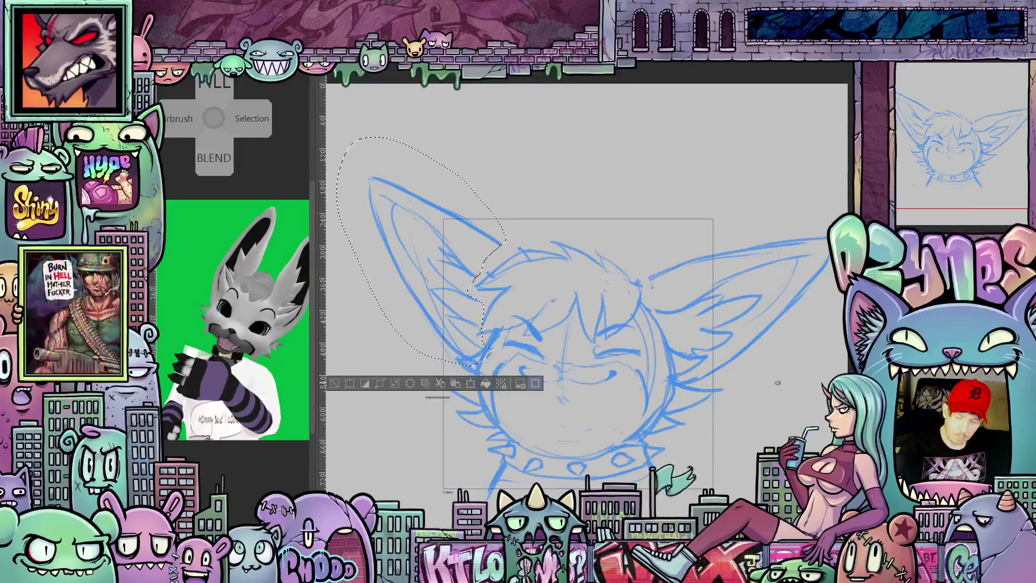
key(ctrl+d)
drag(632, 333, 639, 288)
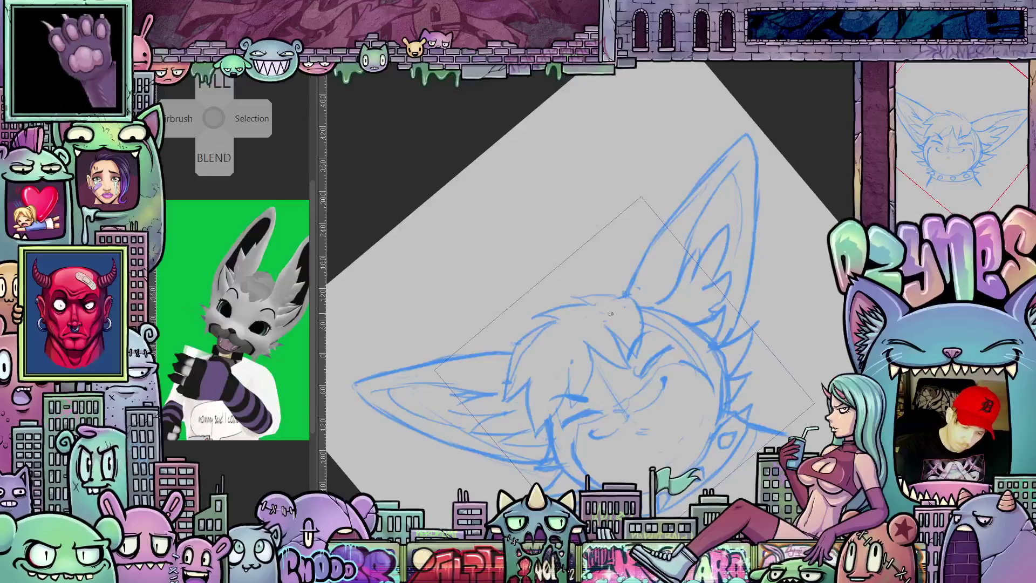
Step: Draw a small nose, an open laughing mouth outline and a zigzag row of teeth
drag(610, 313, 760, 399)
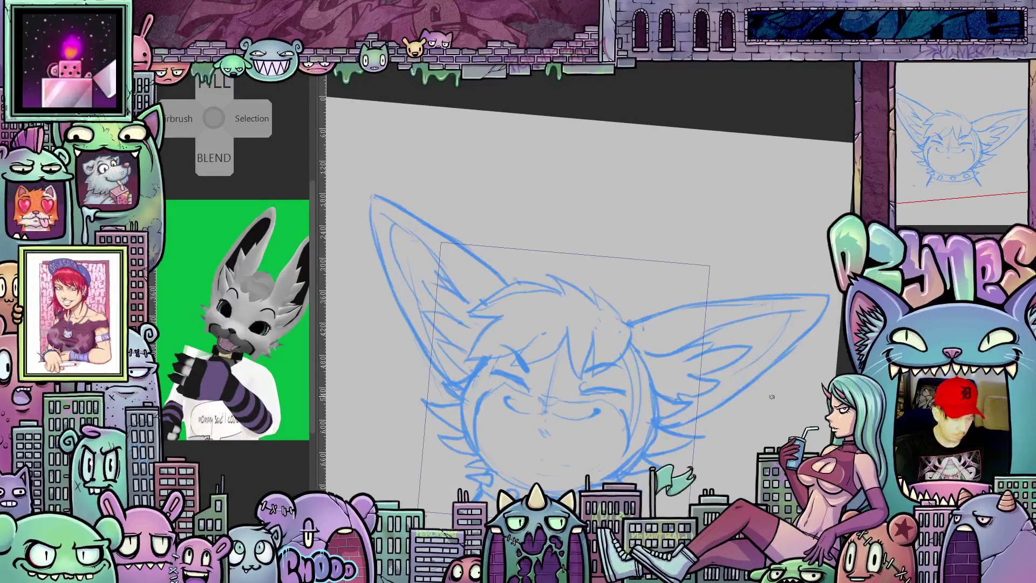
drag(773, 413, 786, 367)
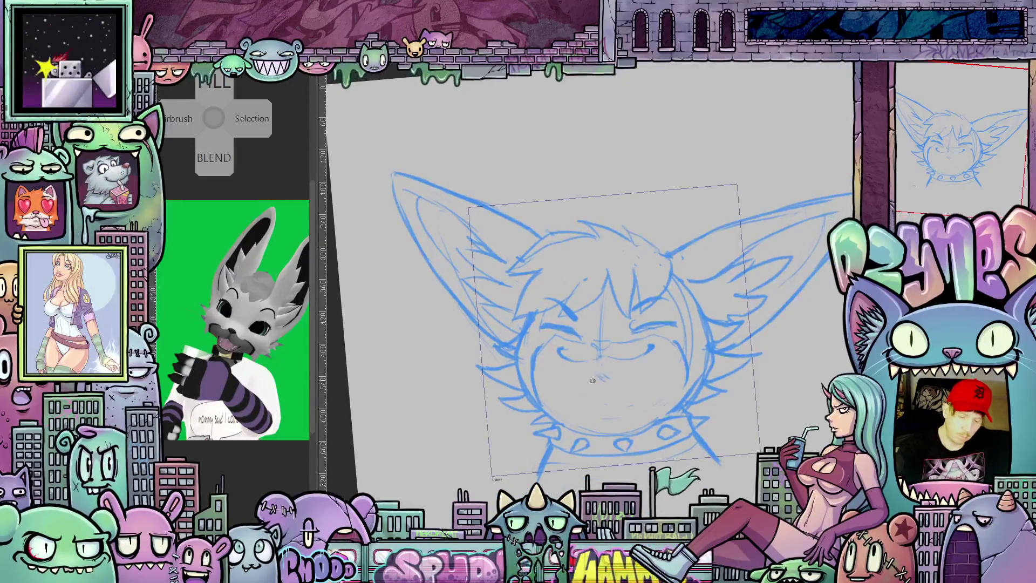
drag(604, 371, 602, 373)
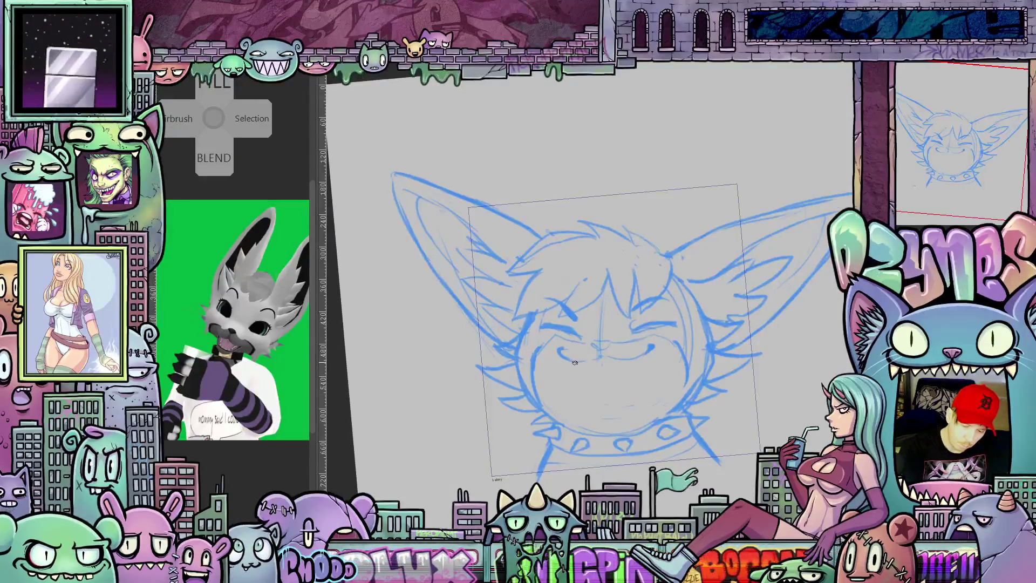
mouse_move(574, 364)
mouse_down()
mouse_move(587, 398)
mouse_move(609, 412)
mouse_up()
drag(645, 352, 622, 405)
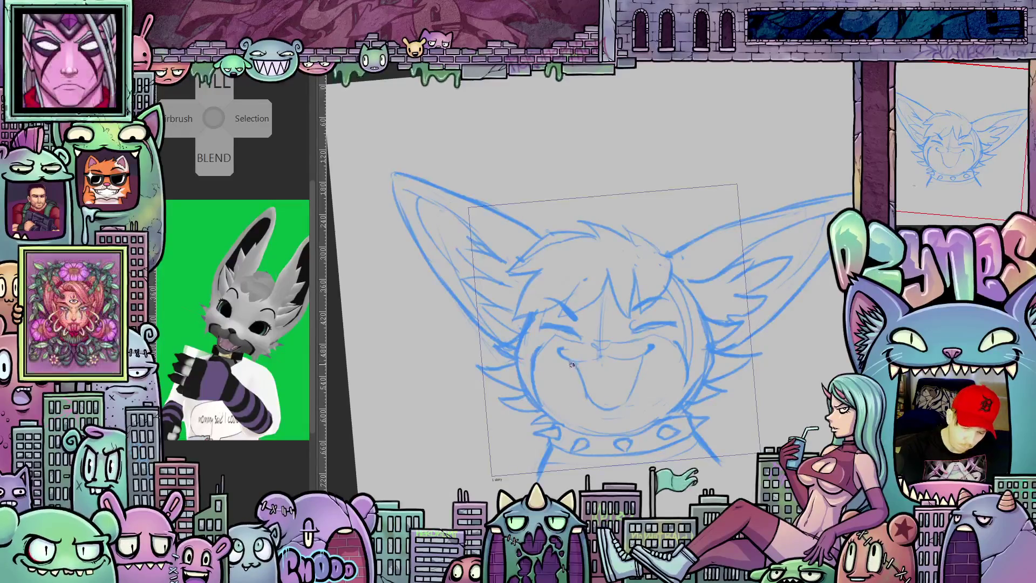
drag(592, 367, 636, 365)
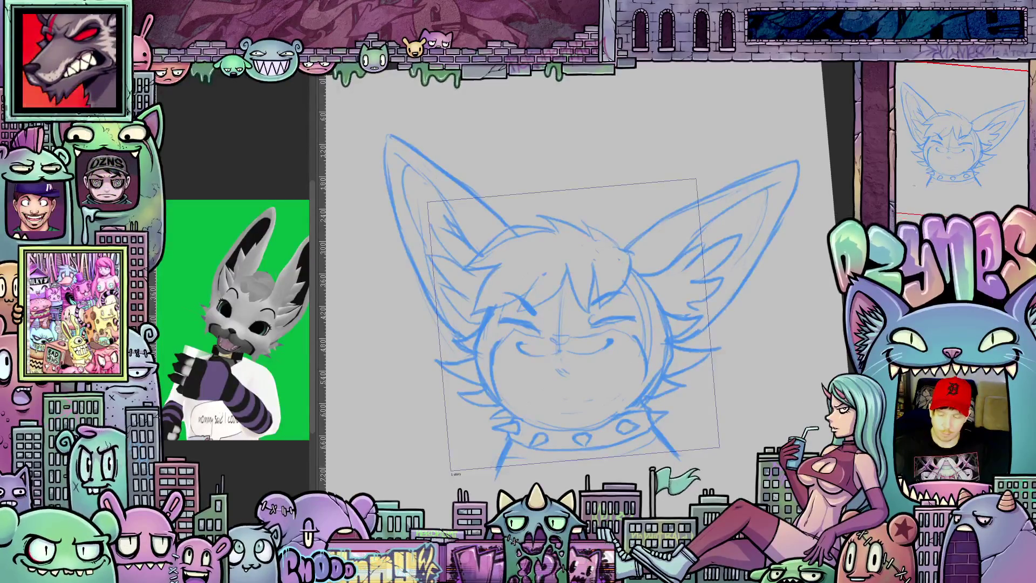
Step: Undo back through earlier versions, reset the view upright and move the sketch higher
key(ctrl+z)
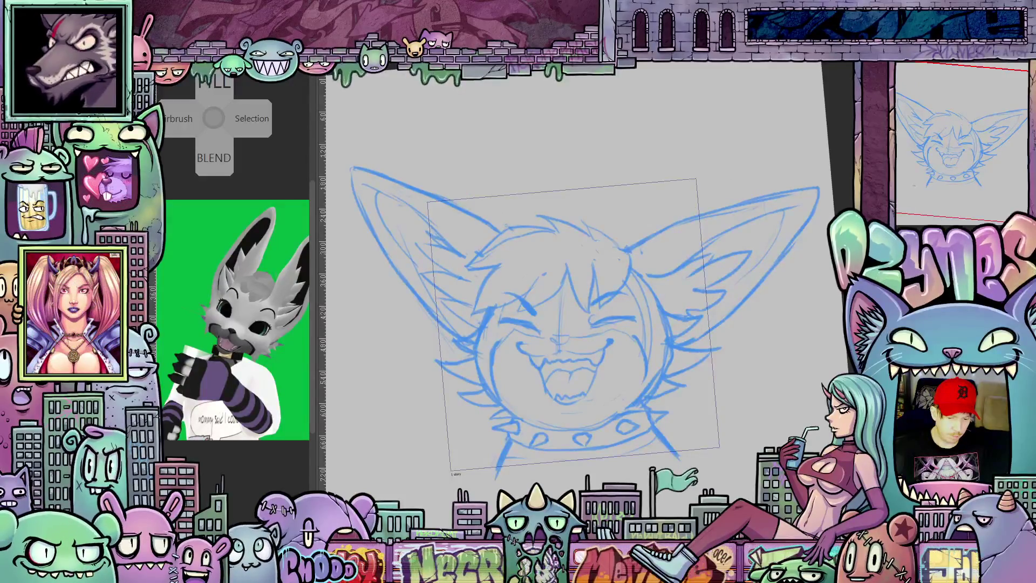
key(ctrl+z)
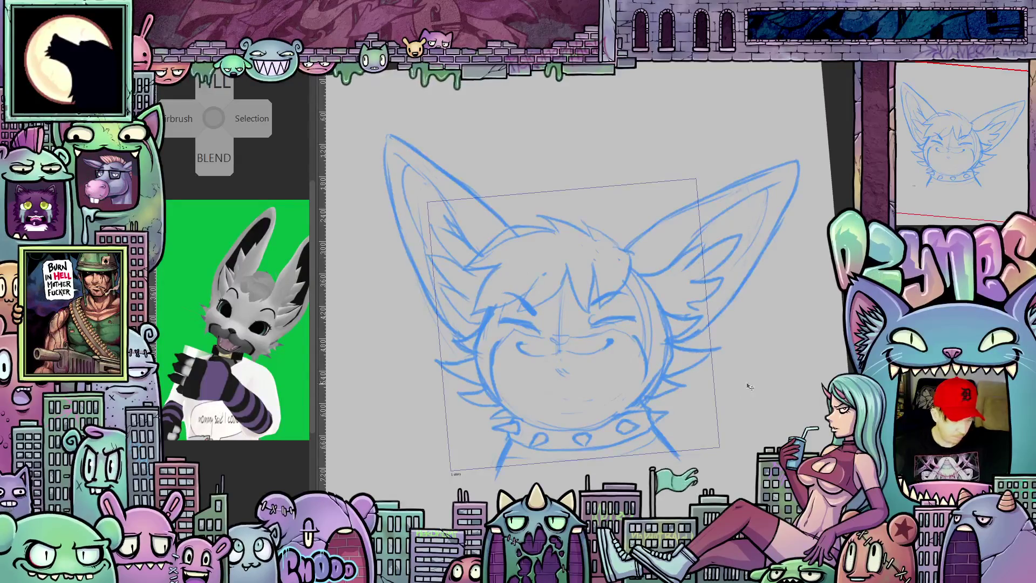
key(ctrl+0)
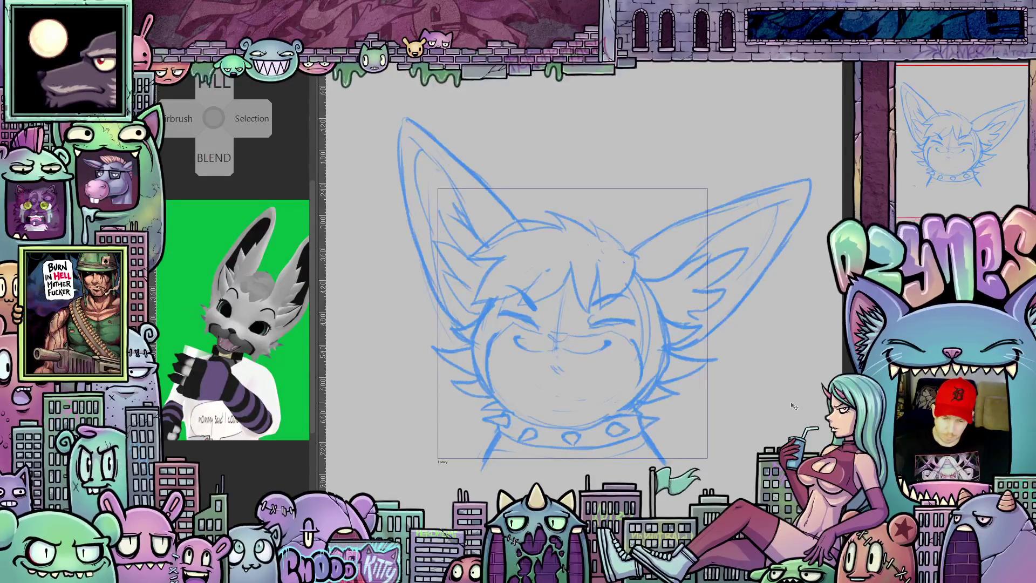
key(ctrl+z)
key(ctrl+z)
key(ctrl+z)
key(ctrl+z)
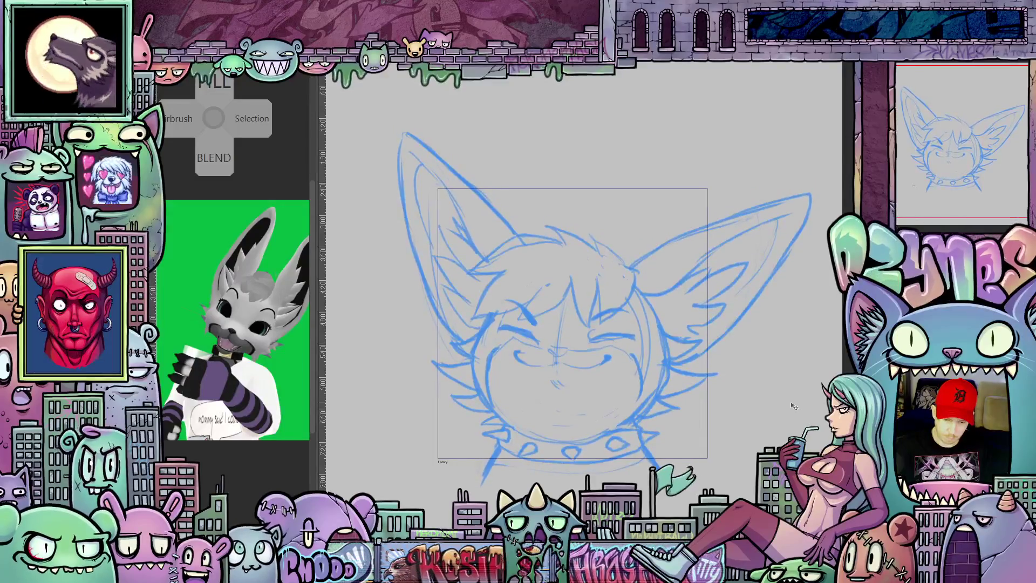
key(ctrl+z)
key(ctrl+z)
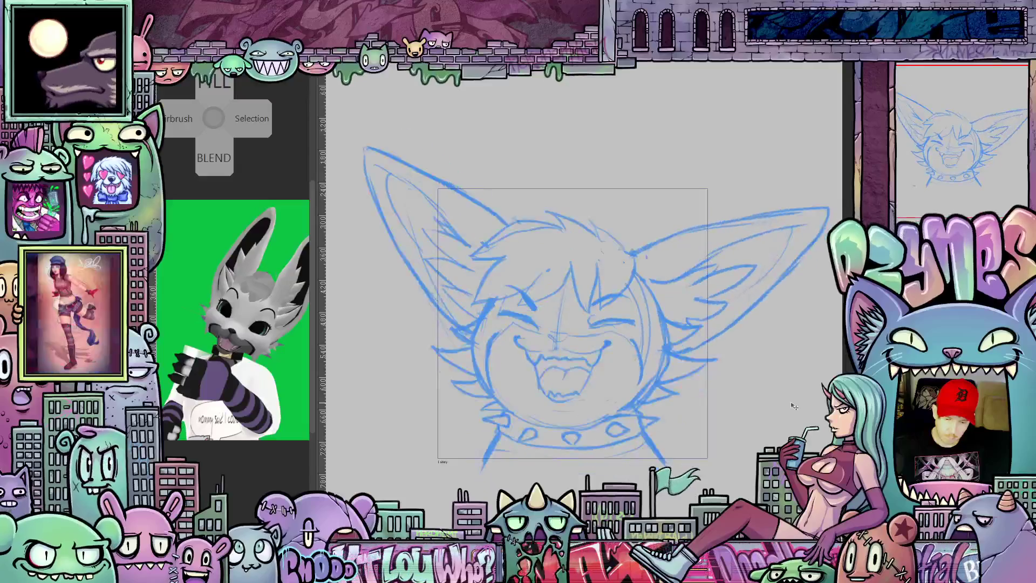
key(ctrl+z)
key(ctrl+z)
key(ctrl+z)
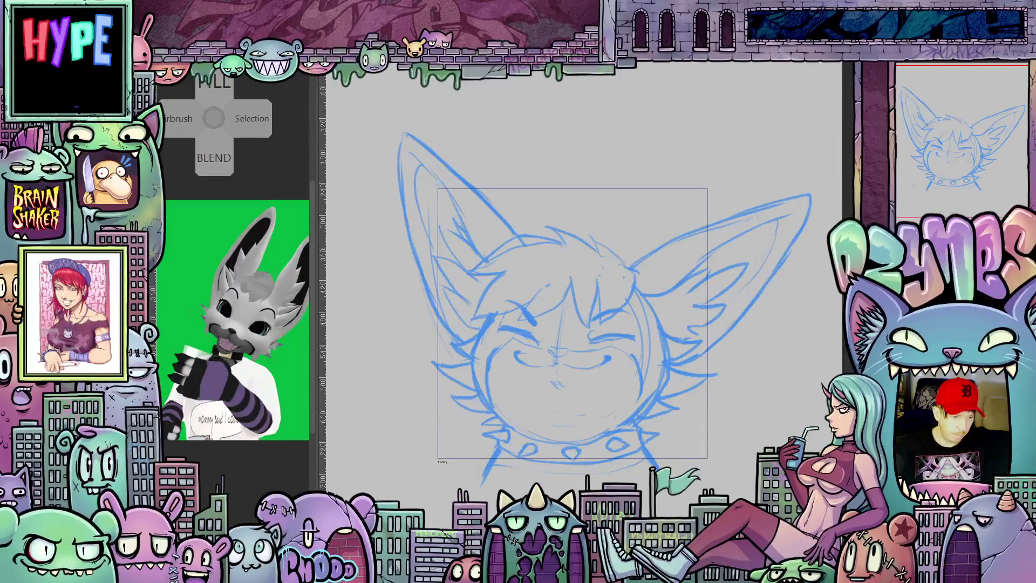
key(ctrl+z)
key(ctrl+z)
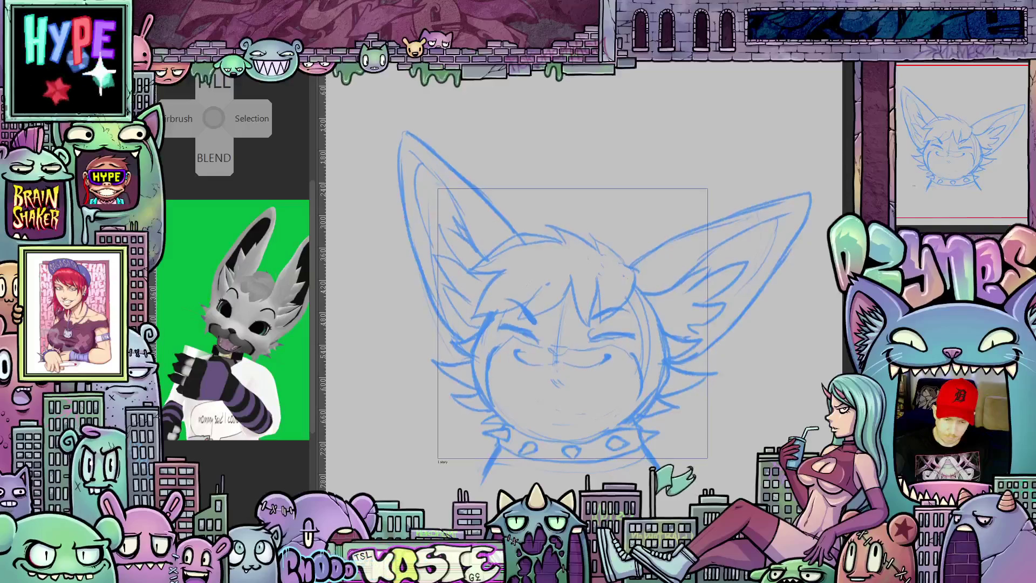
drag(572, 323, 572, 291)
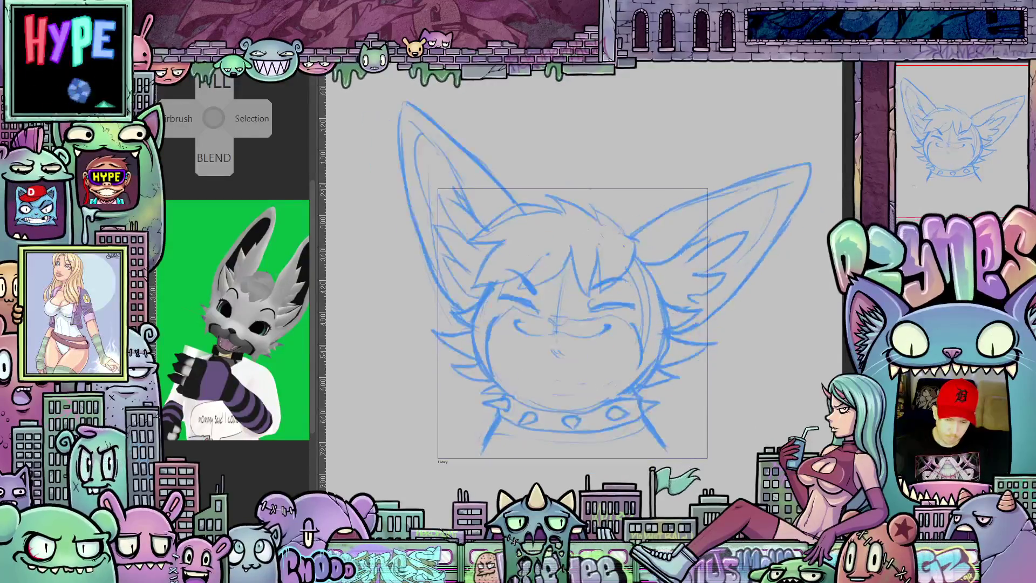
Step: Compare versions with undo/redo, keeping the open-mouth, wide-ear sketch nudged slightly down
key(ctrl+y)
key(ctrl+y)
key(ctrl+y)
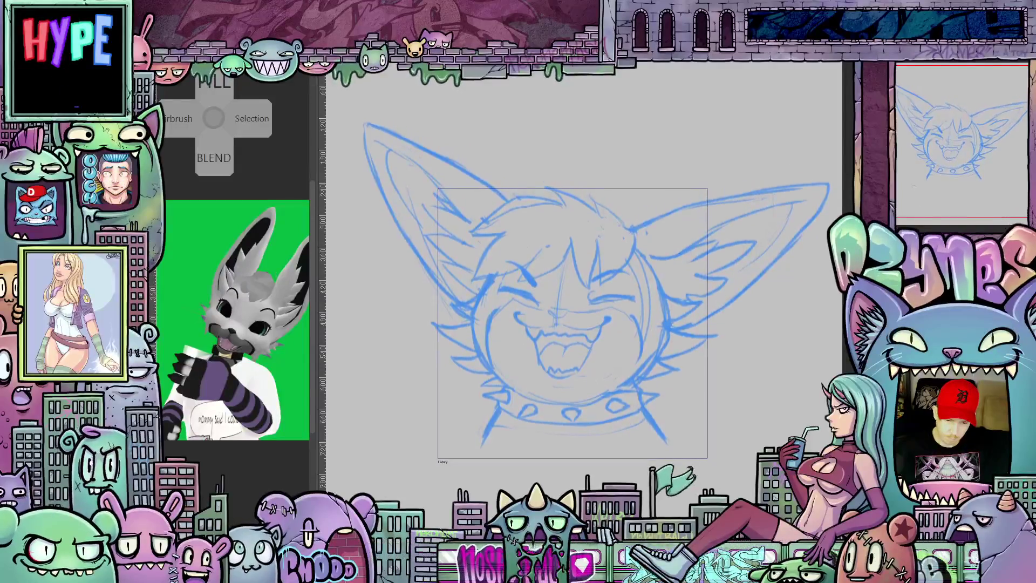
key(ctrl+z)
key(ctrl+z)
key(ctrl+z)
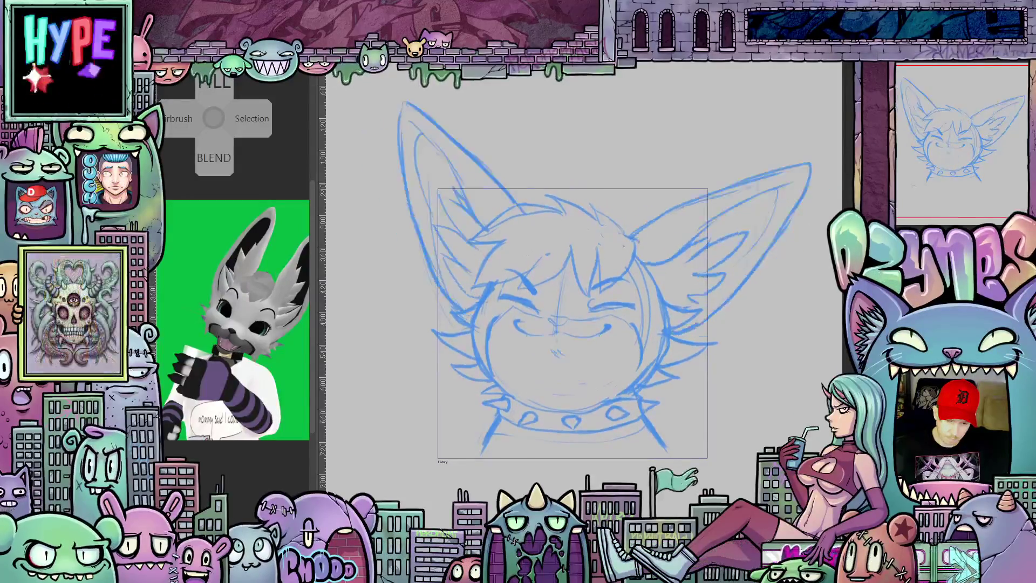
key(ctrl+y)
key(ctrl+z)
key(ctrl+y)
key(ctrl+z)
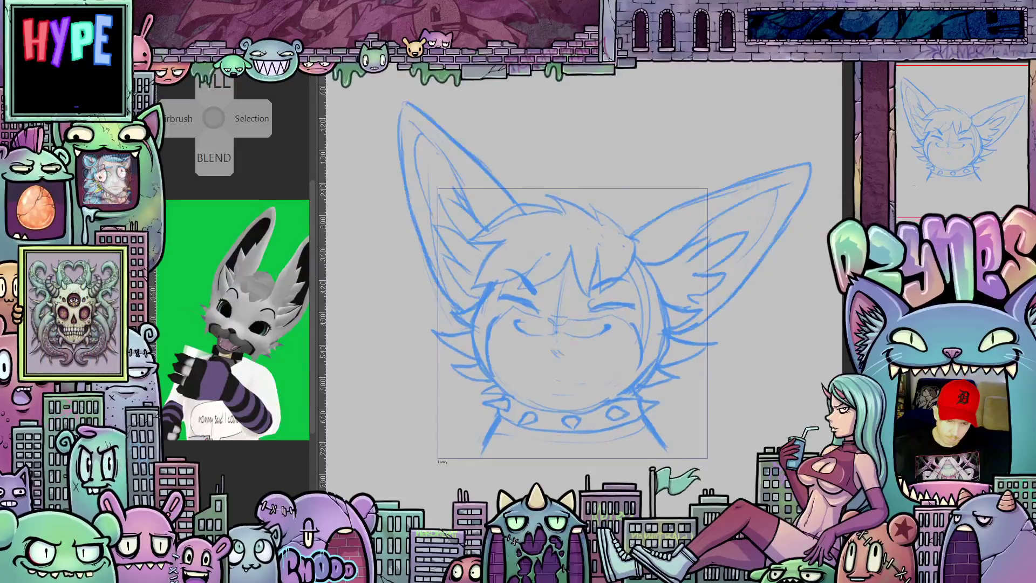
key(ctrl+y)
key(ctrl+z)
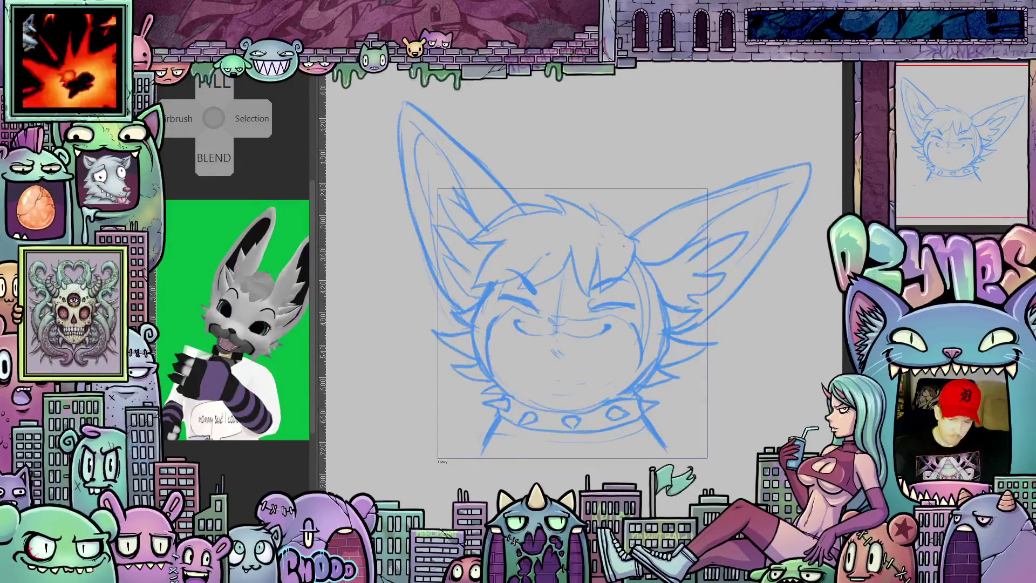
key(ctrl+z)
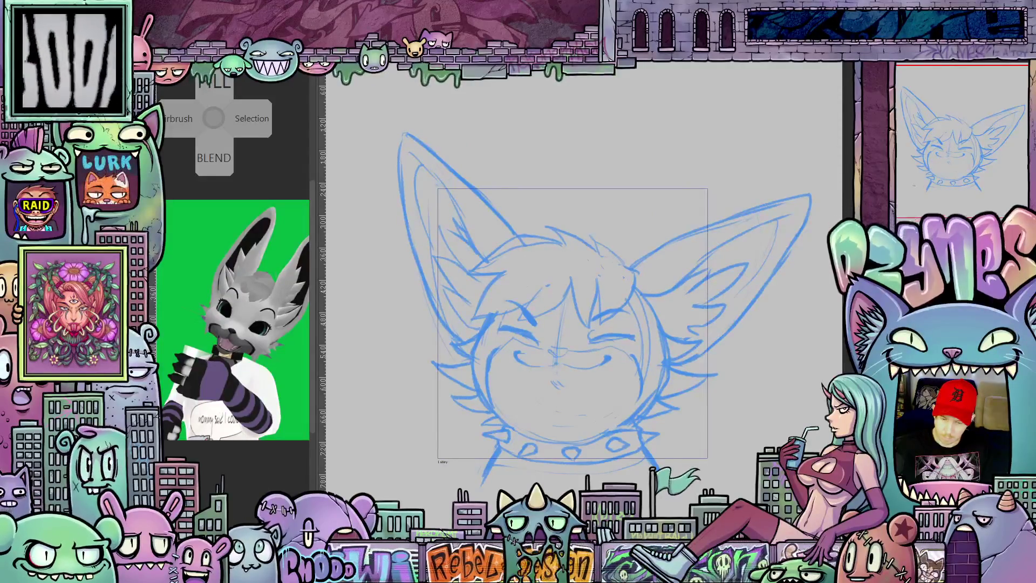
key(ctrl+y)
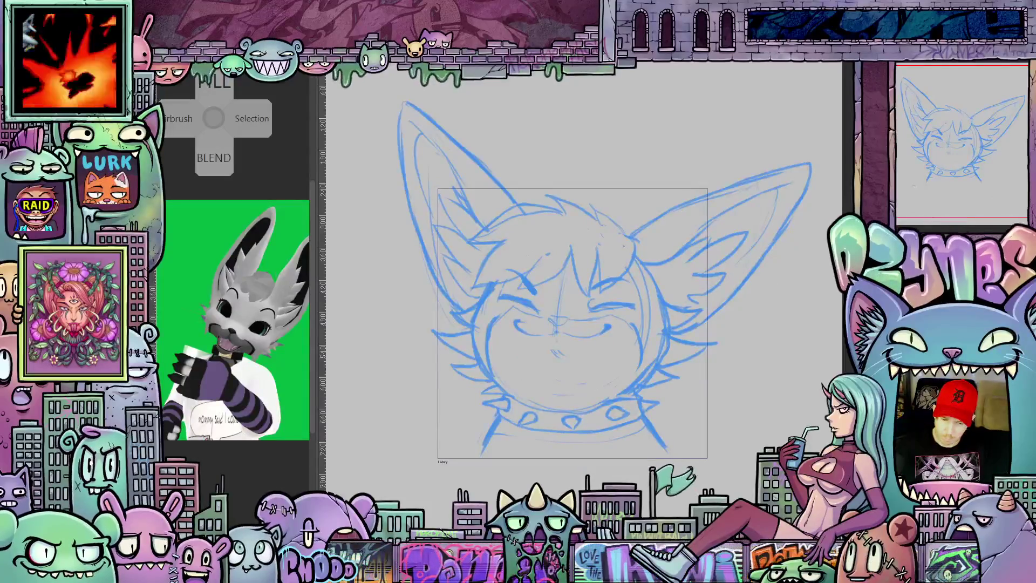
key(ctrl+y)
key(ctrl+z)
key(ctrl+y)
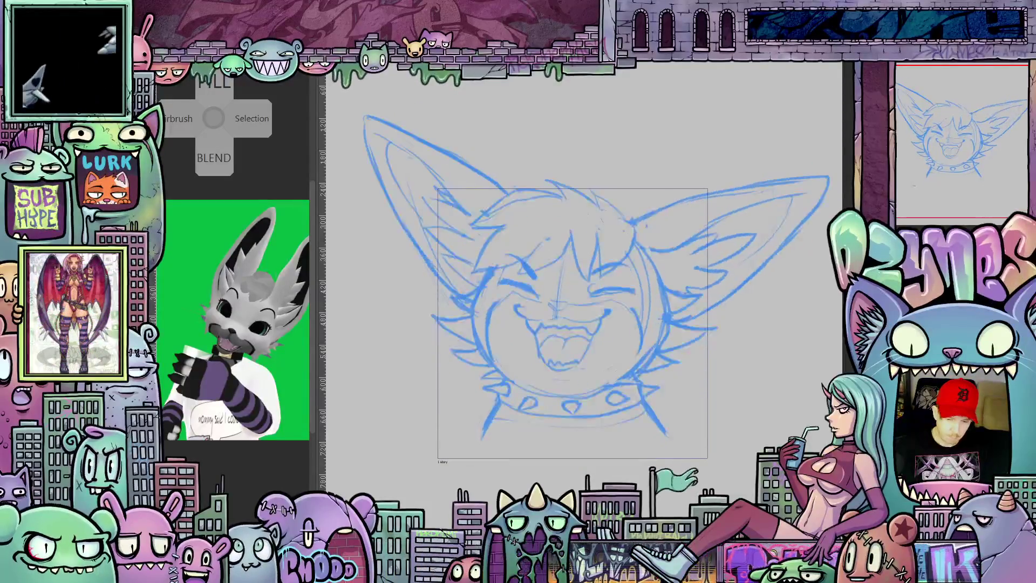
key(ctrl+z)
key(ctrl+y)
key(ctrl+z)
key(ctrl+y)
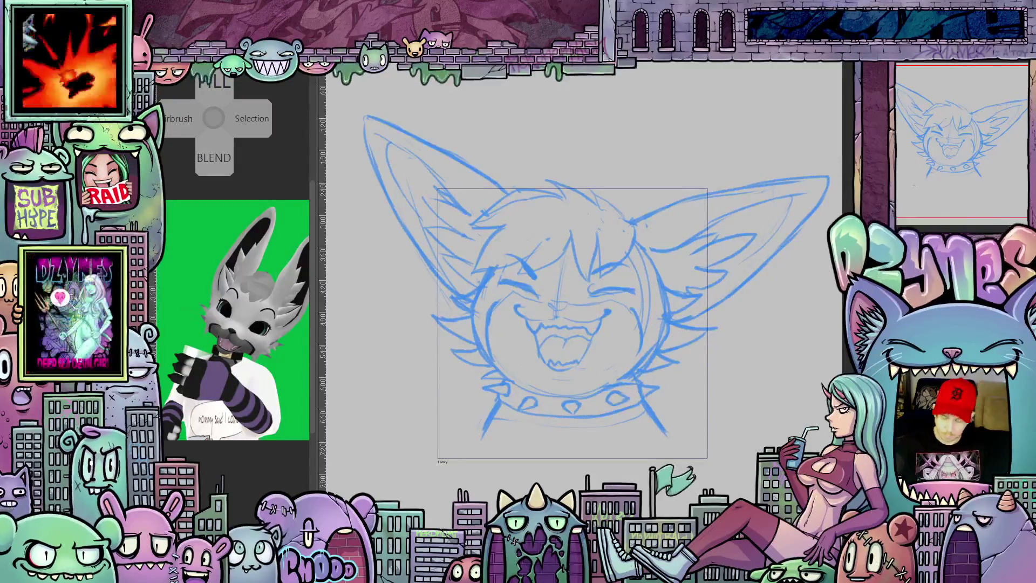
key(Down)
key(Down)
key(Down)
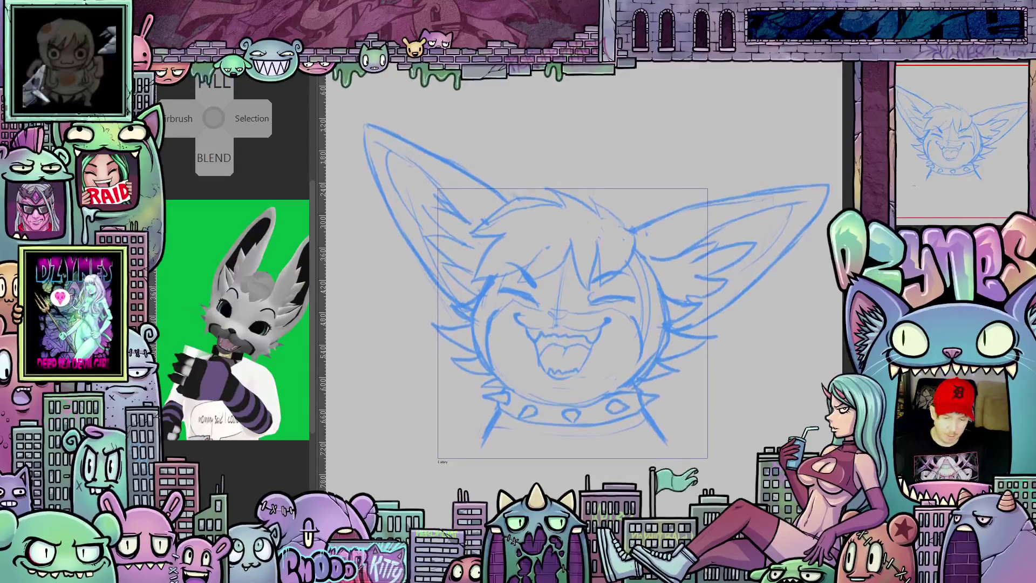
key(Down)
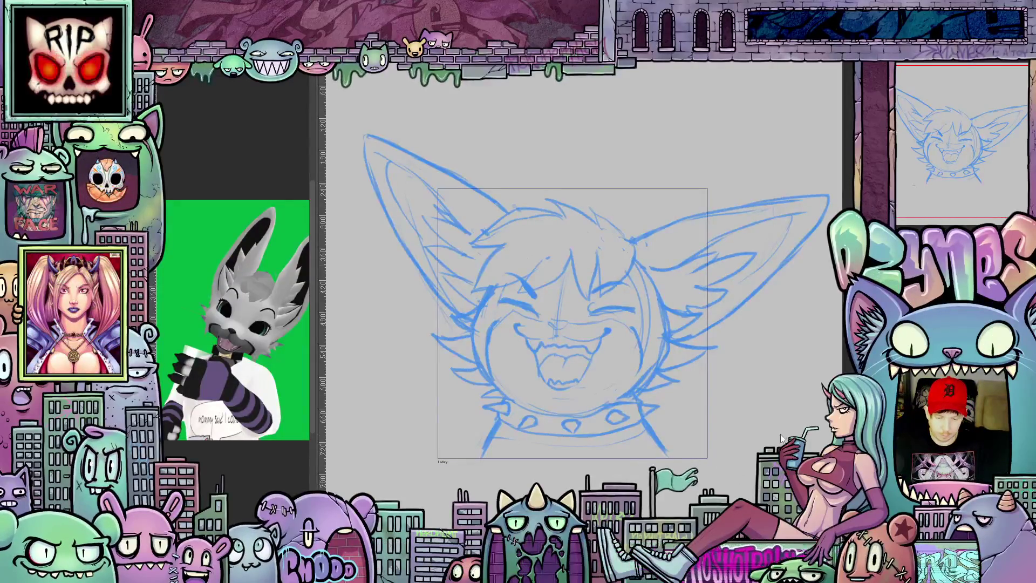
key(h)
key(h)
key(ctrl+z)
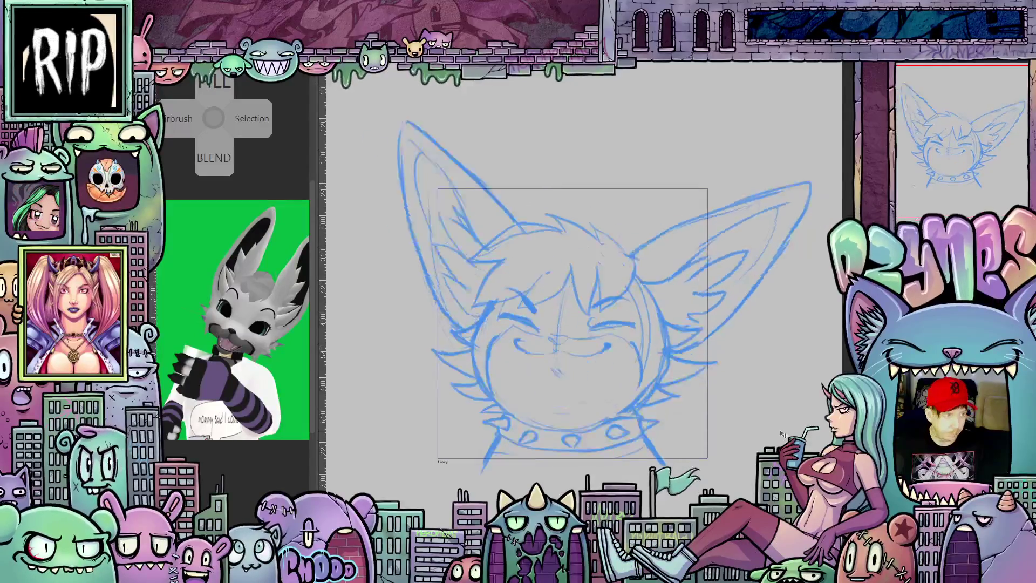
key(ctrl+y)
key(ctrl+z)
key(ctrl+y)
key(ctrl+z)
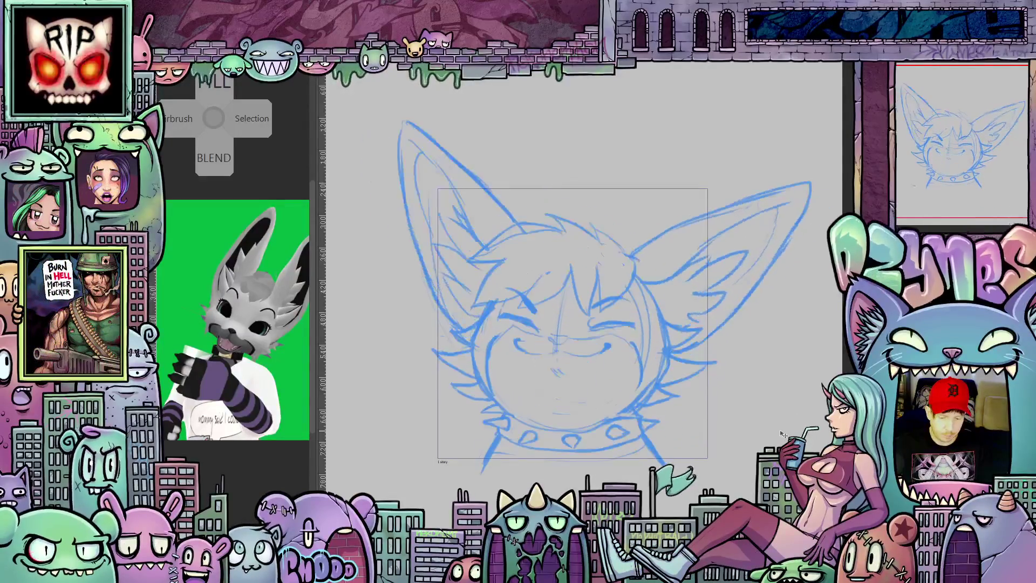
key(ctrl+y)
key(ctrl+z)
key(ctrl+y)
key(ctrl+z)
key(ctrl+y)
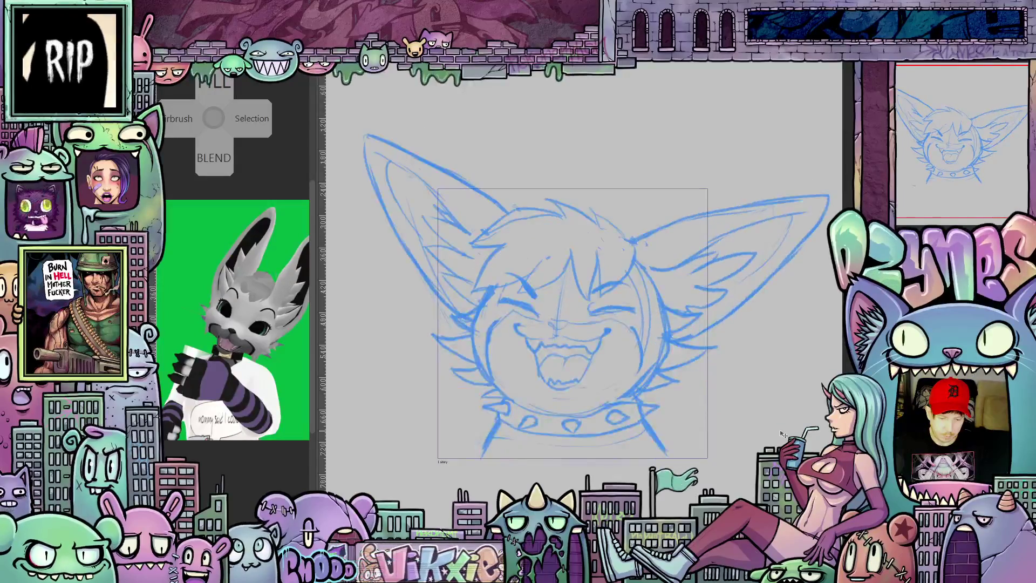
key(ctrl+z)
key(ctrl+y)
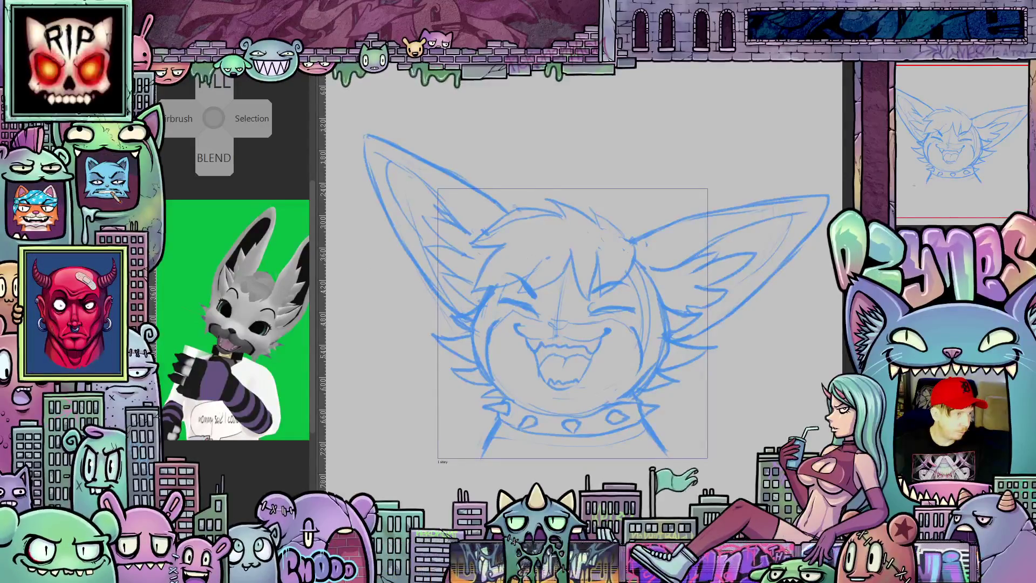
key(ctrl+z)
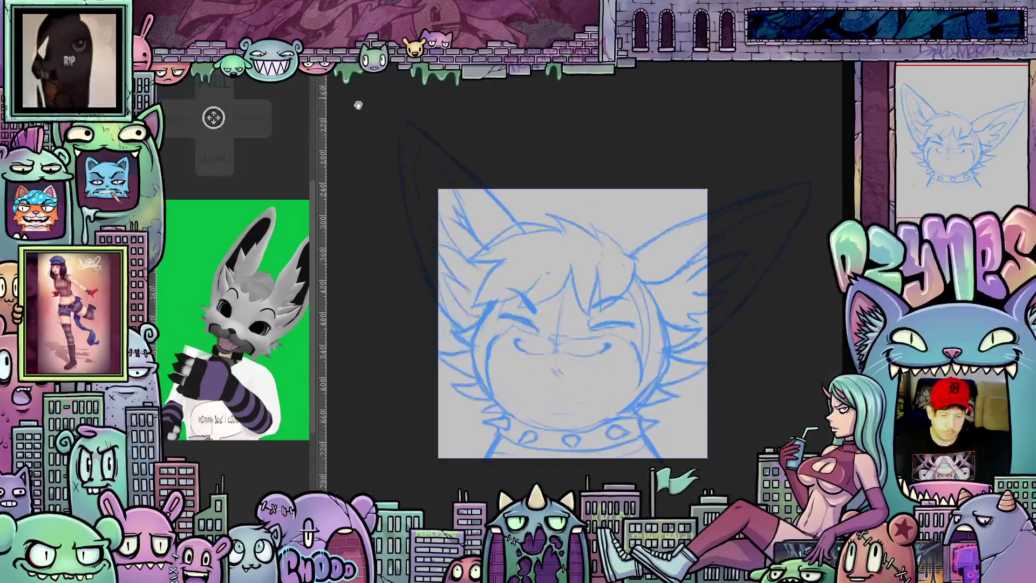
key(ctrl+z)
key(ctrl+z)
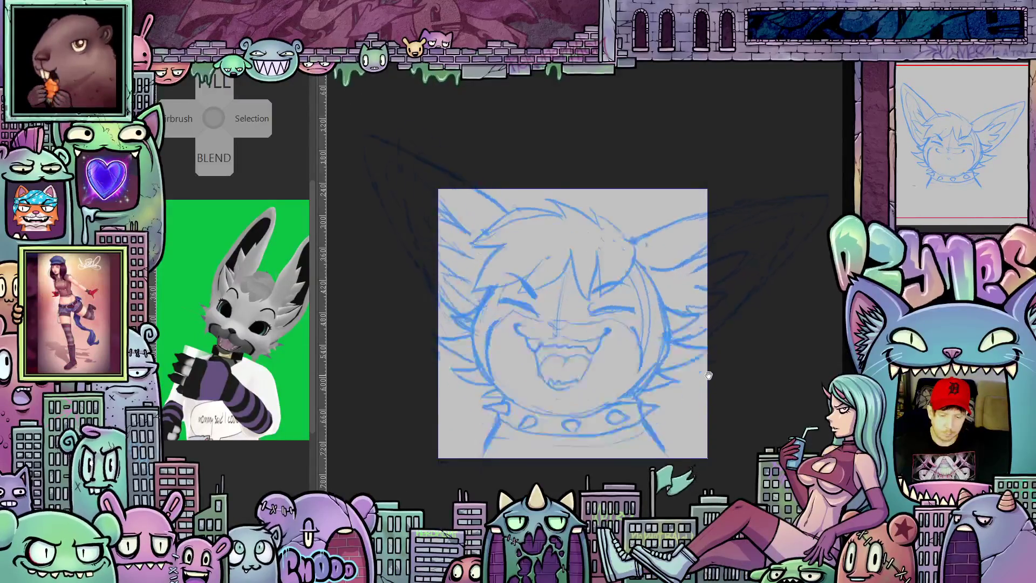
key(ctrl+z)
key(ctrl+z)
key(ctrl+z)
key(ctrl+y)
key(ctrl+z)
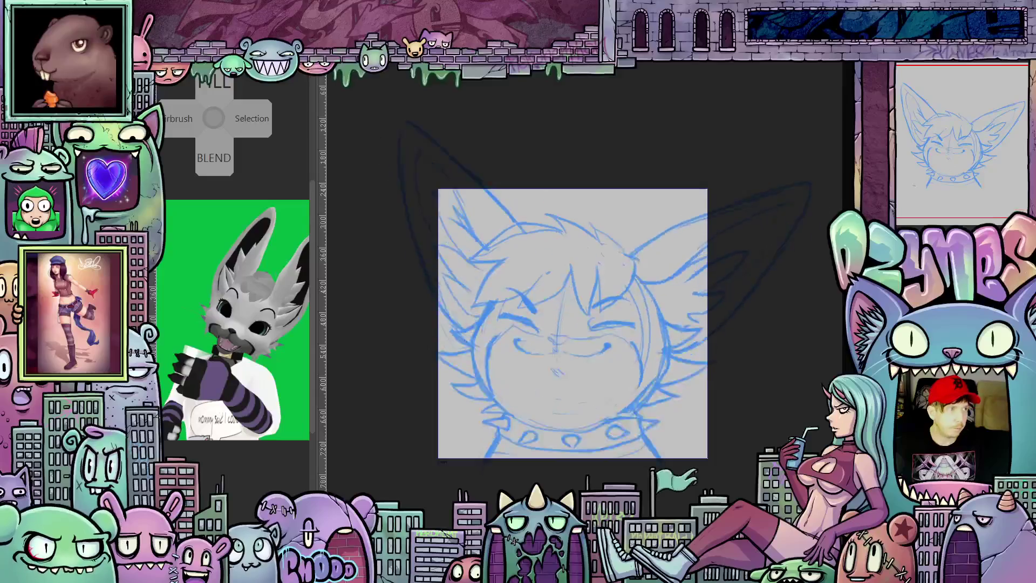
key(ctrl+y)
key(ctrl+y)
key(ctrl+z)
key(ctrl+z)
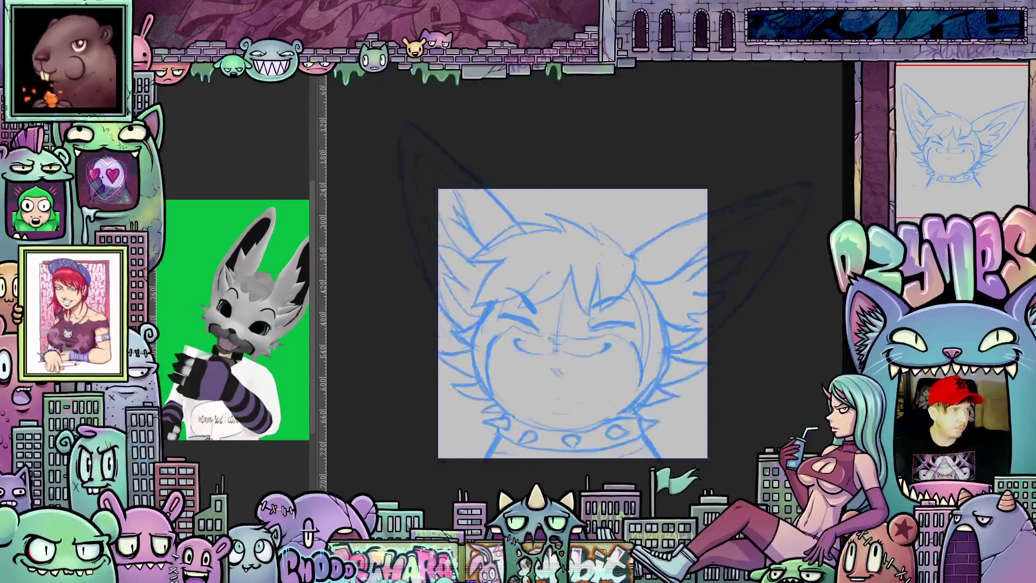
key(ctrl+y)
key(ctrl+y)
key(ctrl+z)
key(ctrl+z)
key(ctrl+z)
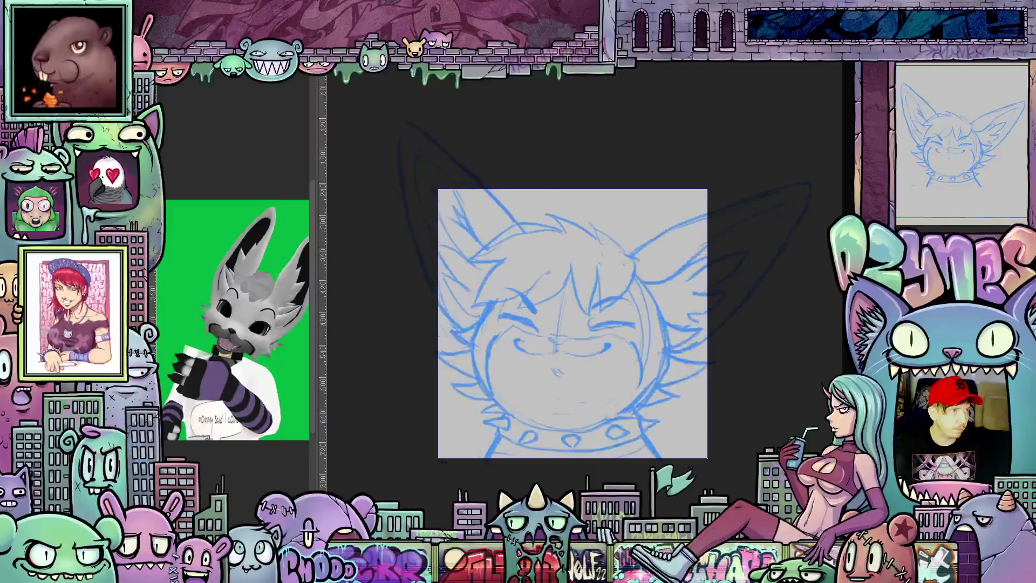
key(ctrl+y)
key(ctrl+z)
key(ctrl+z)
key(ctrl+y)
key(ctrl+y)
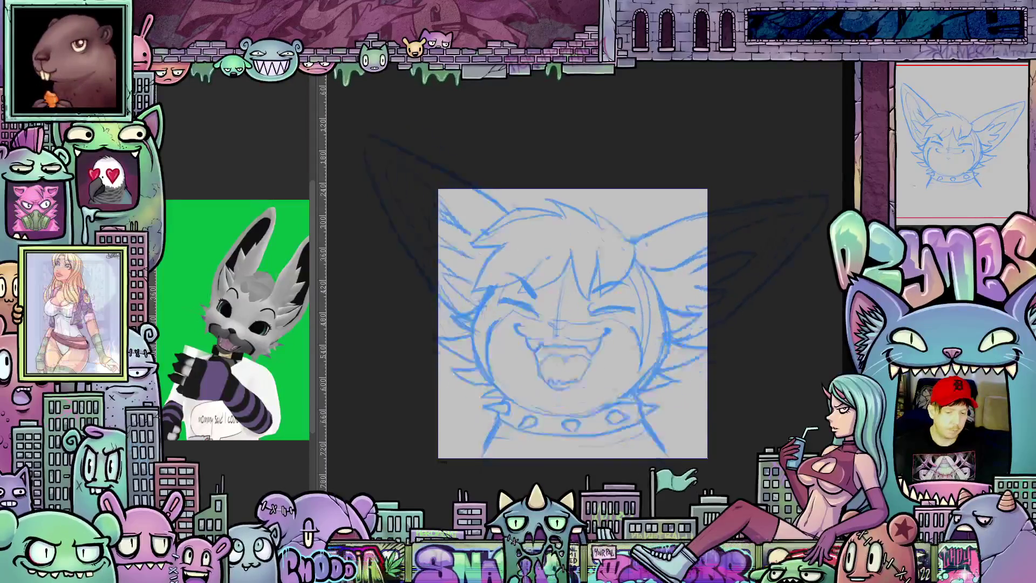
key(ctrl+z)
key(ctrl+y)
key(ctrl+y)
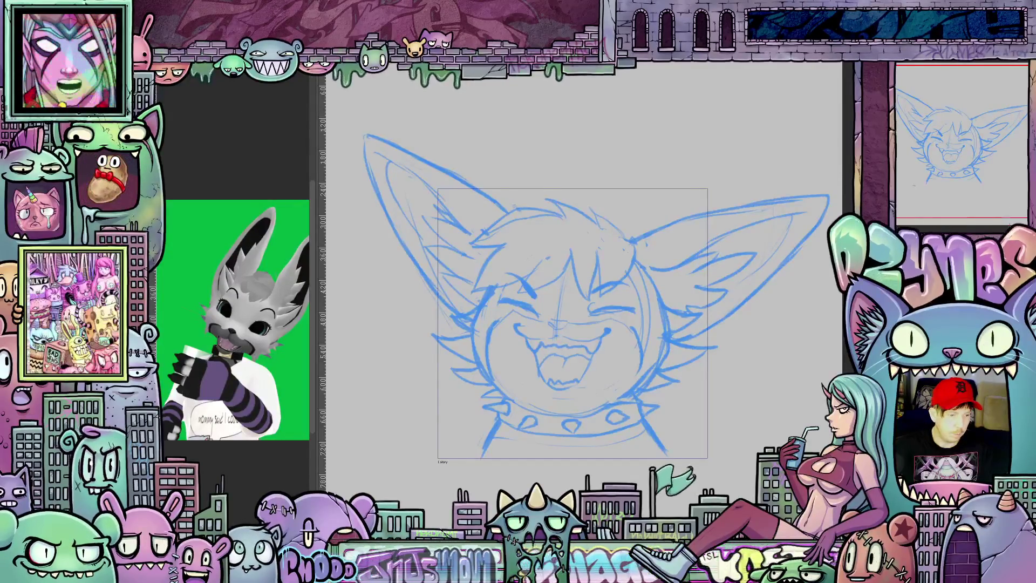
Step: Inspect the green T-shirt reference document, then close it with Do Not Save
key(ctrl+Tab)
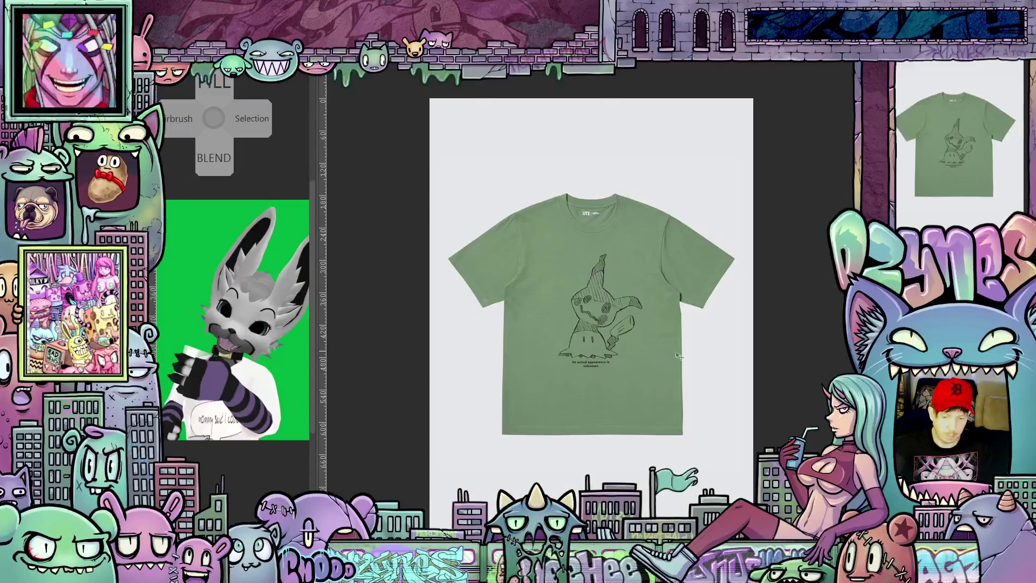
scroll(608, 349, up, 2)
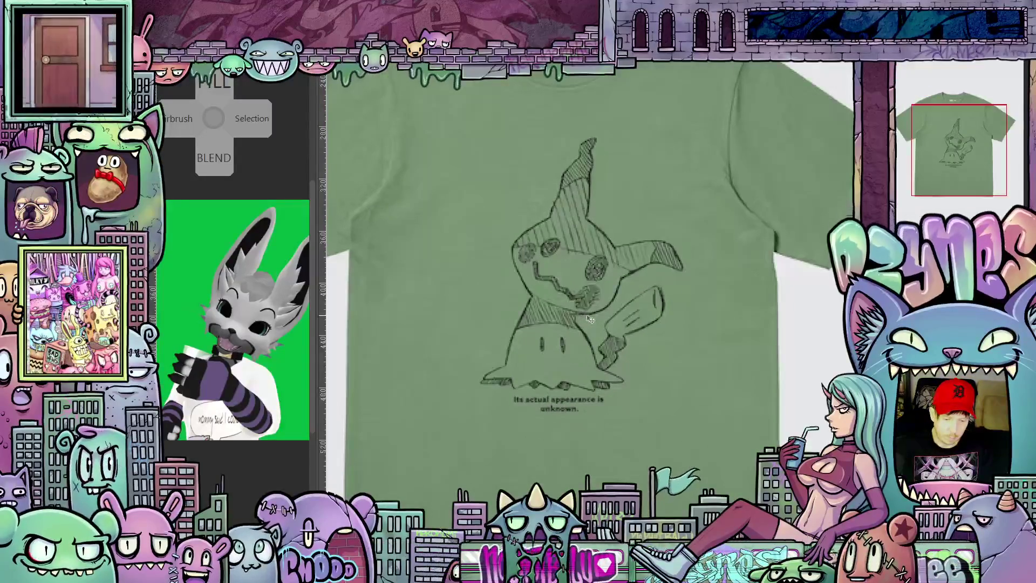
scroll(598, 327, down, 2)
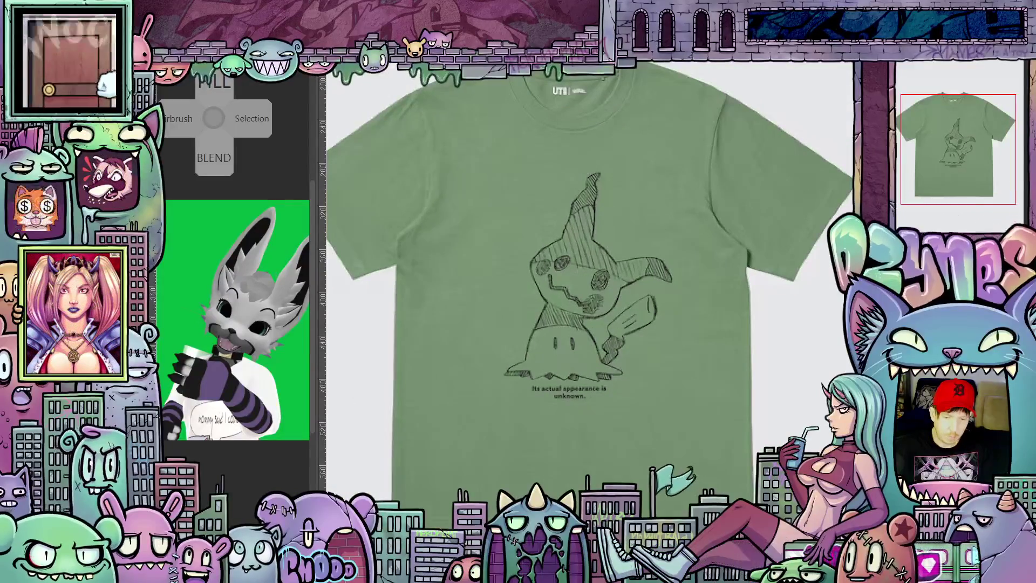
key(ctrl+w)
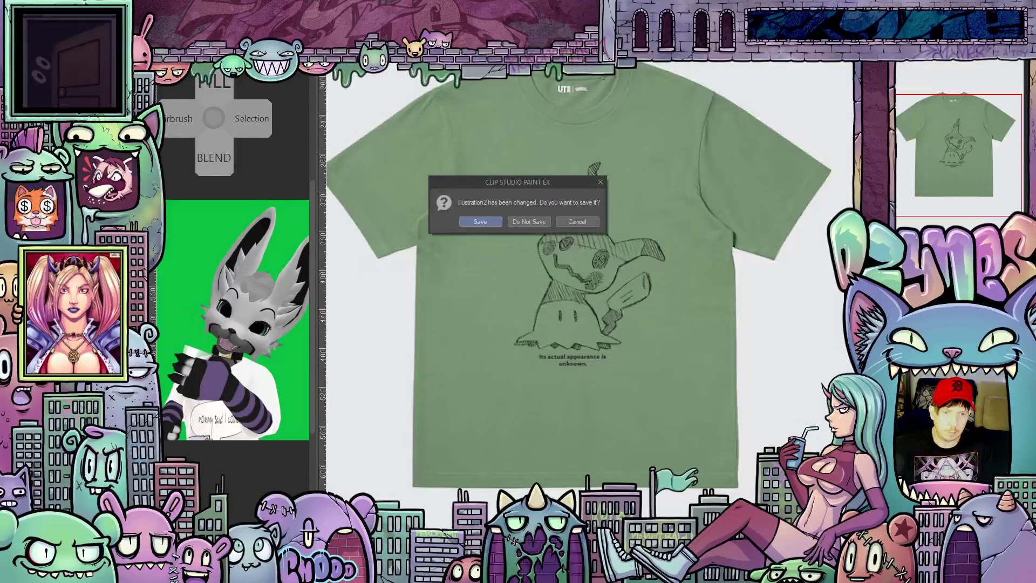
click(539, 221)
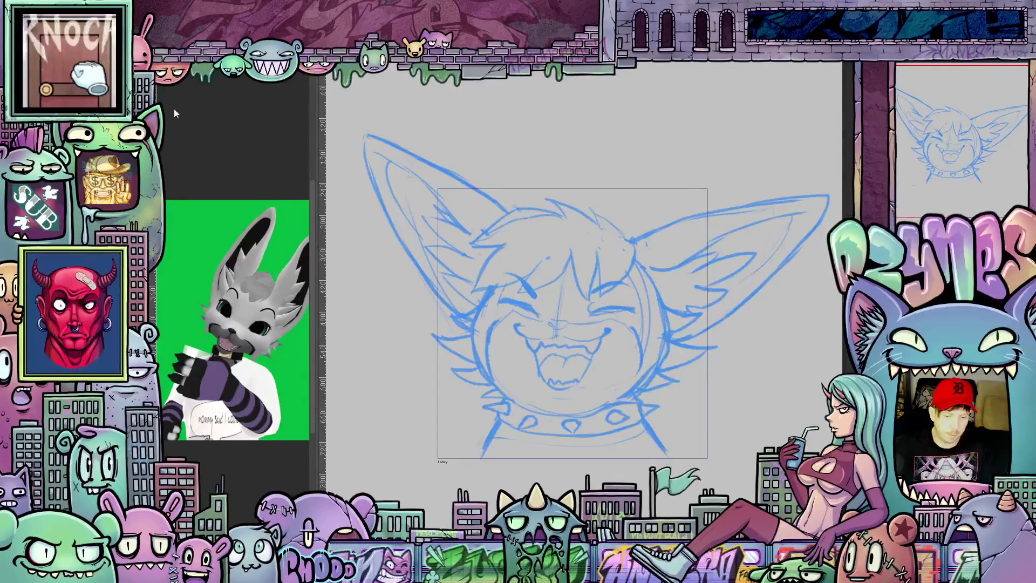
Step: Close the Pokémon Sketch document, choosing Do Not Save
key(ctrl+Tab)
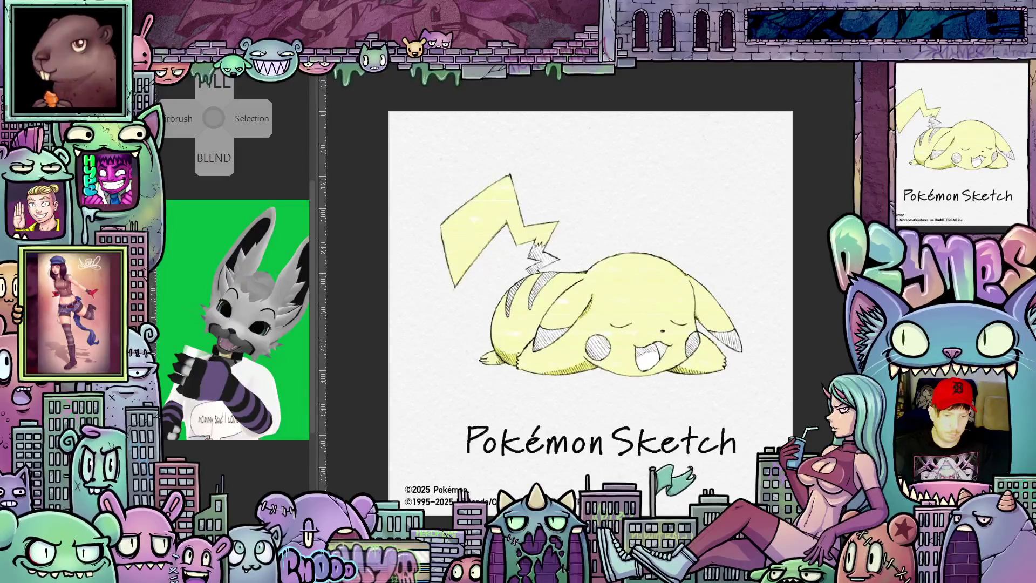
key(ctrl+w)
click(529, 220)
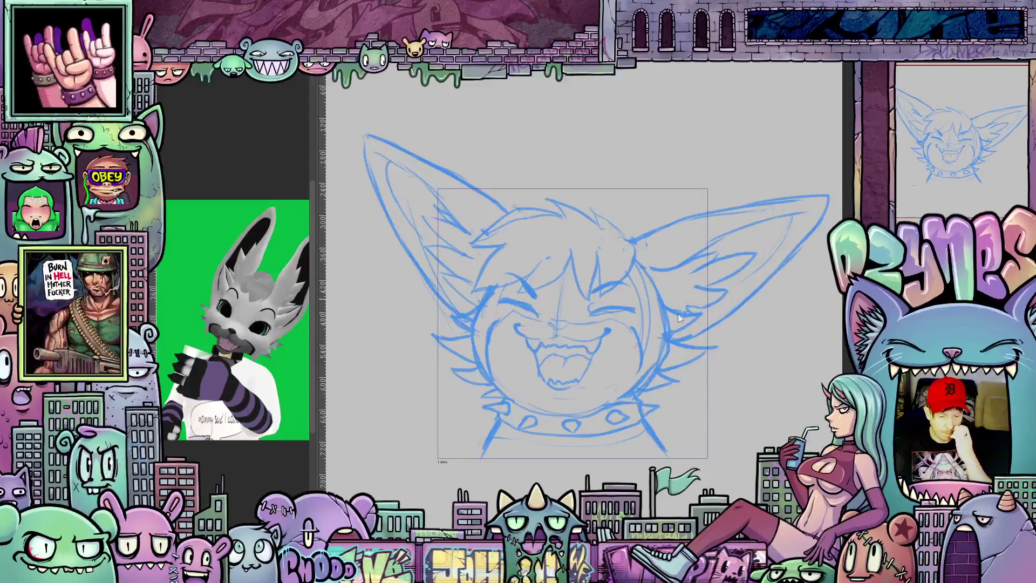
Step: Zoom in on the fox's face, then zoom back out to see the whole head
scroll(575, 312, up, 2)
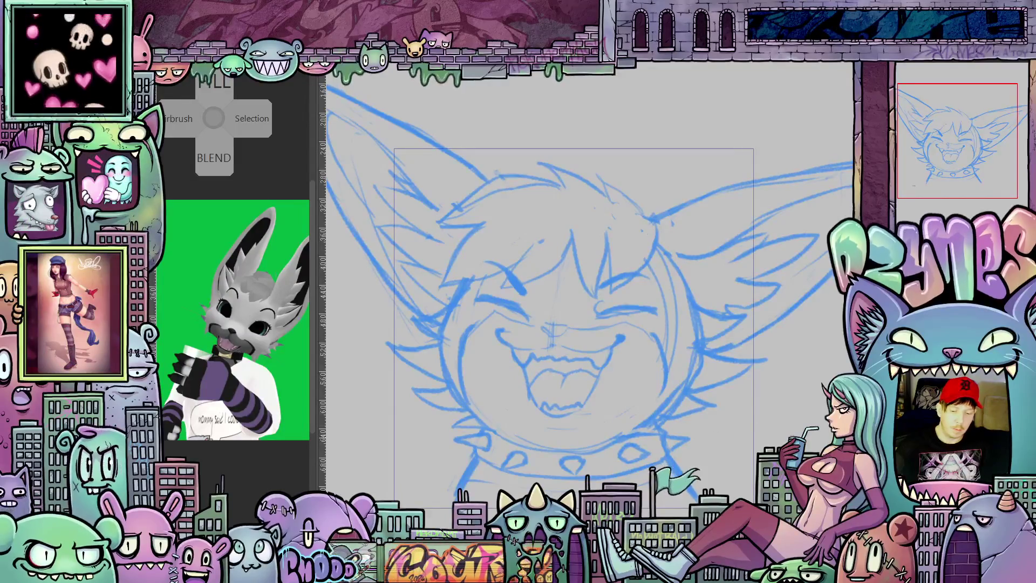
scroll(808, 408, down, 2)
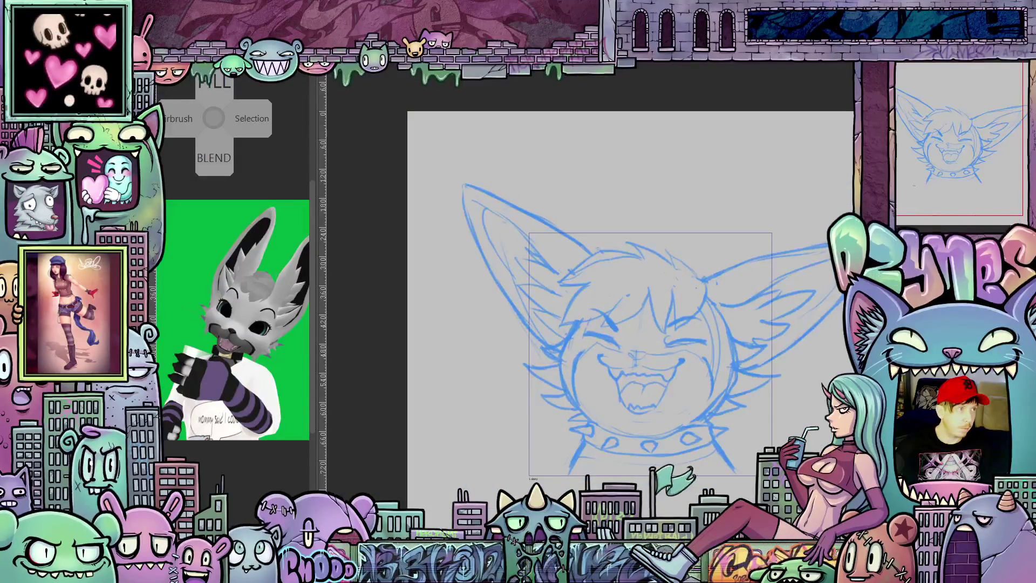
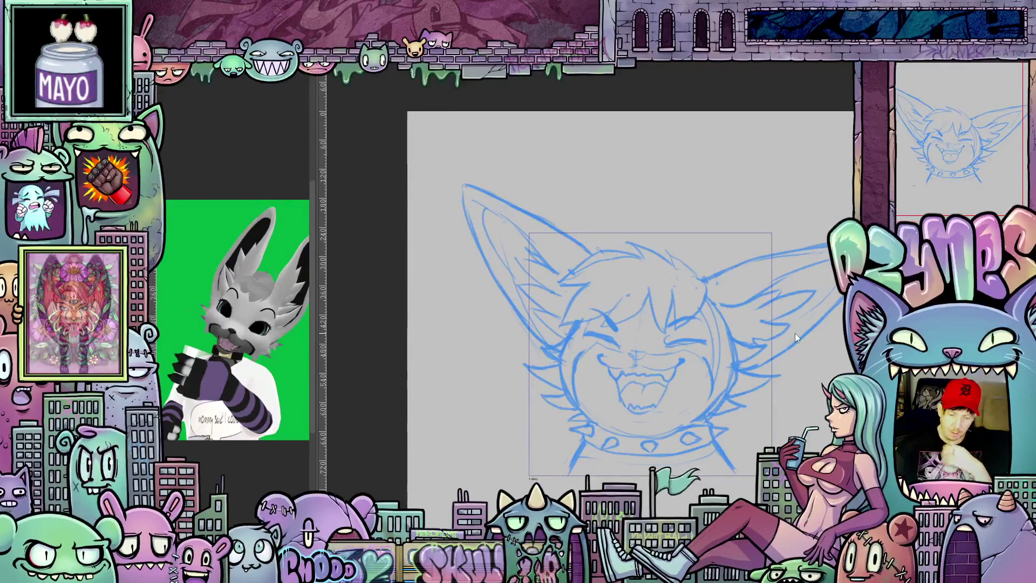
Step: Start closing the illustration with Ctrl+W, then cancel to keep it open
scroll(794, 402, down, 3)
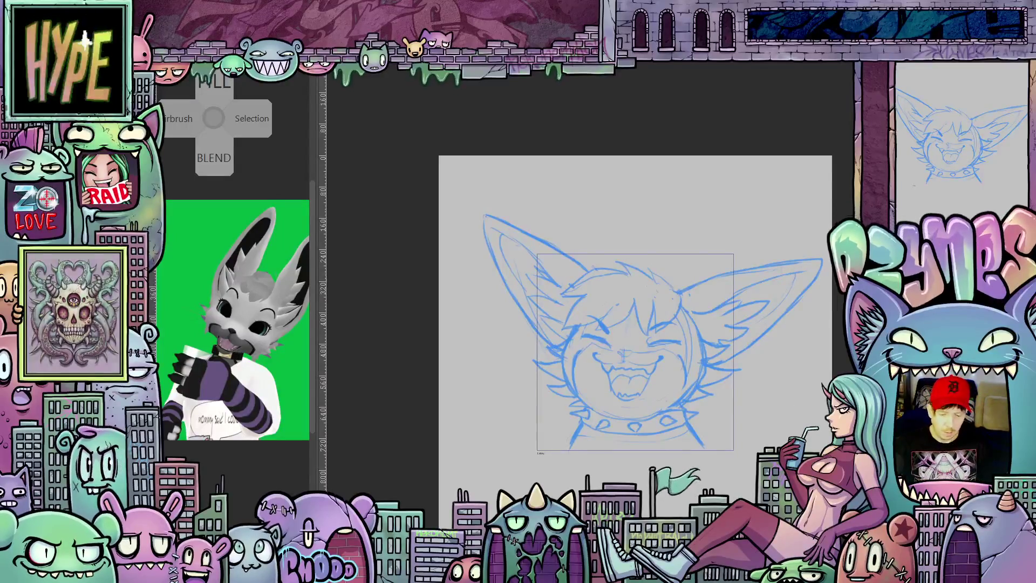
scroll(650, 420, up, 3)
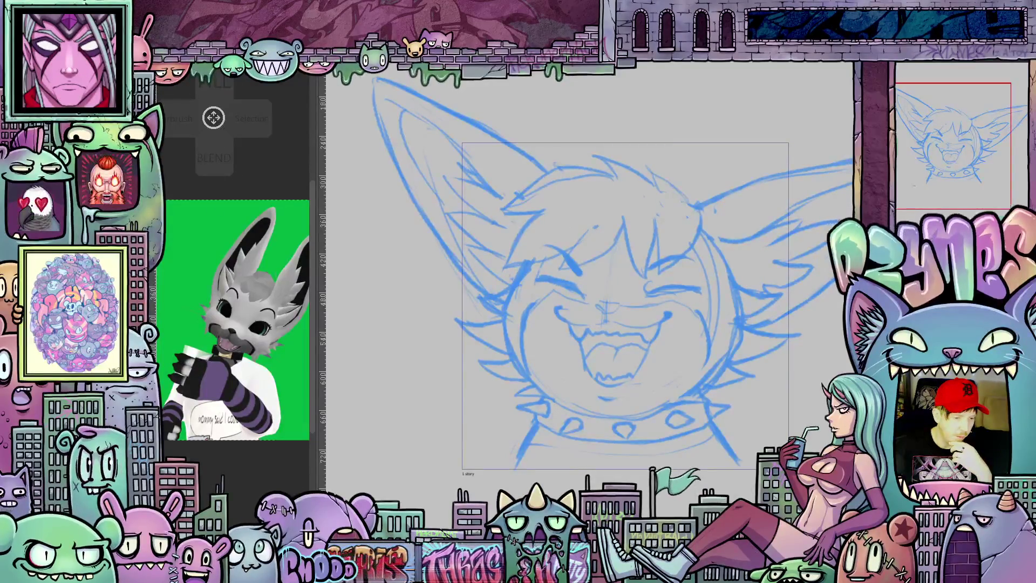
key(ctrl+w)
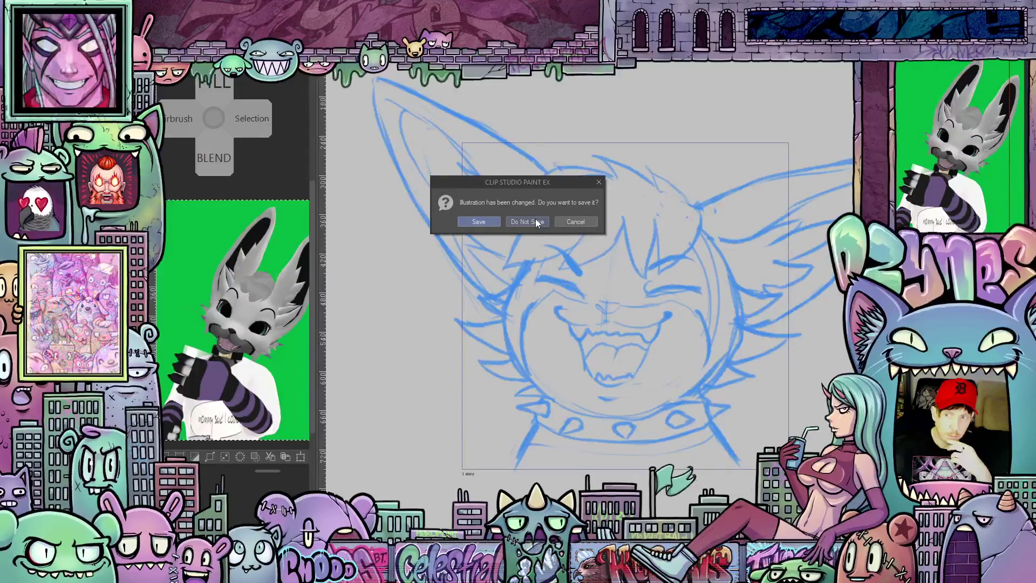
click(574, 223)
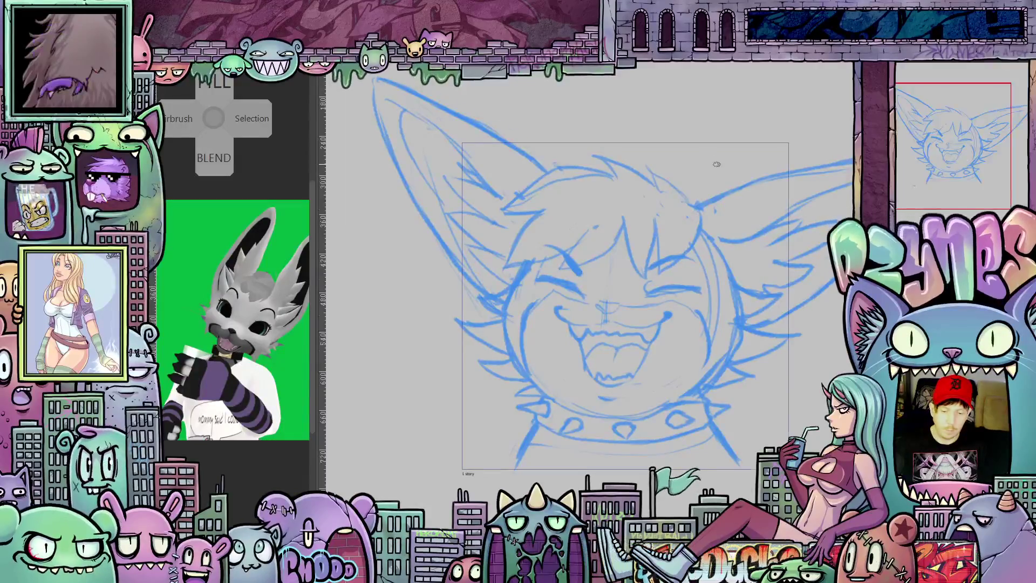
Step: Re-centre the fox sketch and flip between the two animation frames to compare them
scroll(725, 168, down, 2)
drag(725, 168, 668, 237)
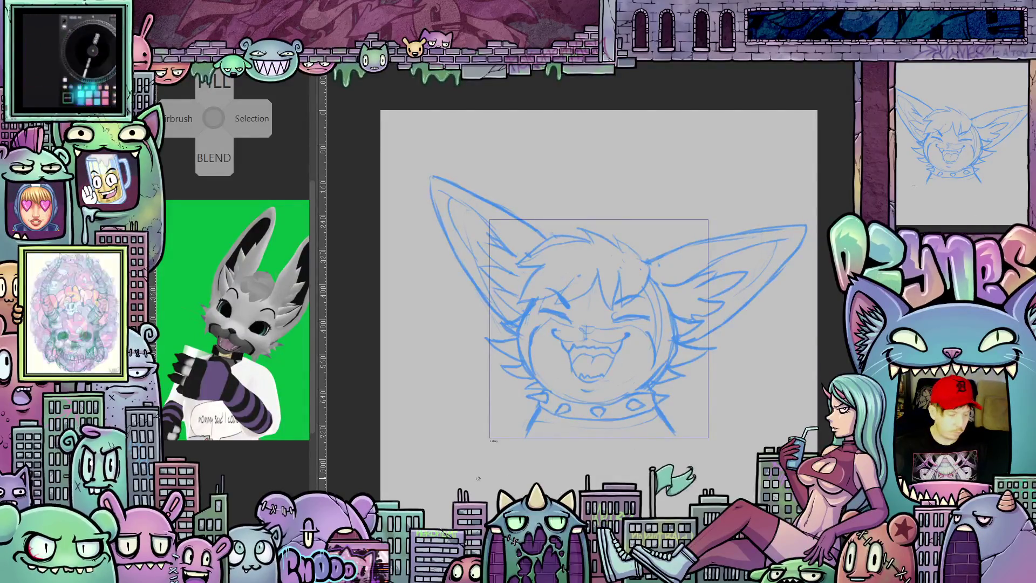
key(ctrl+z)
key(ctrl+y)
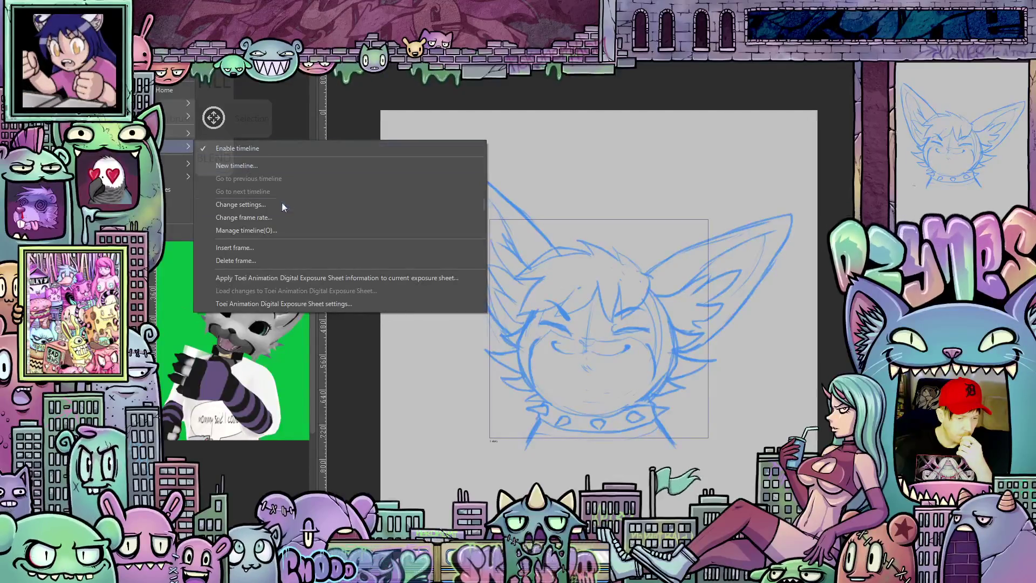
Step: Change the timeline frame rate from 12 to 1 fps
click(266, 216)
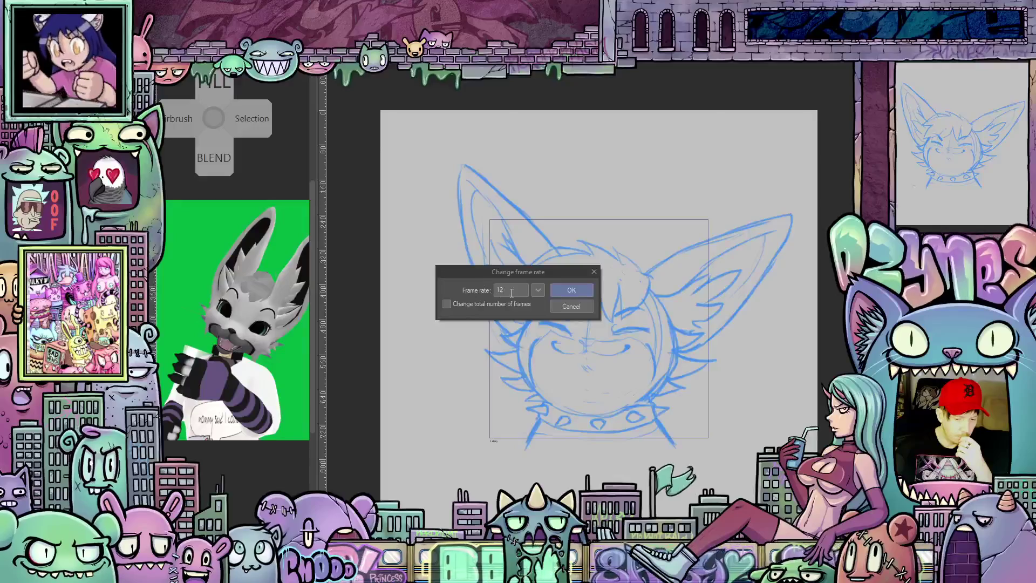
drag(512, 292, 494, 291)
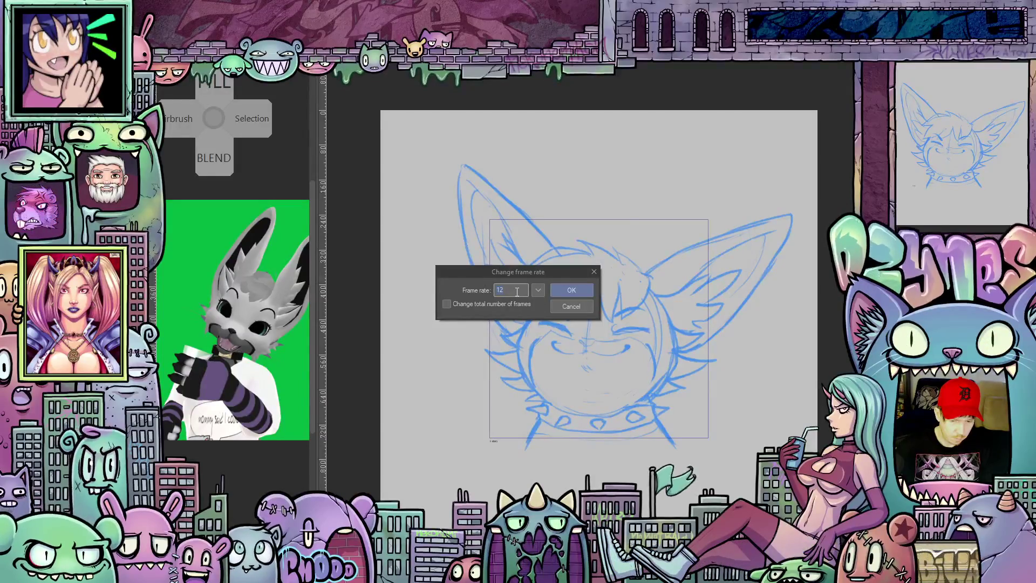
text(1)
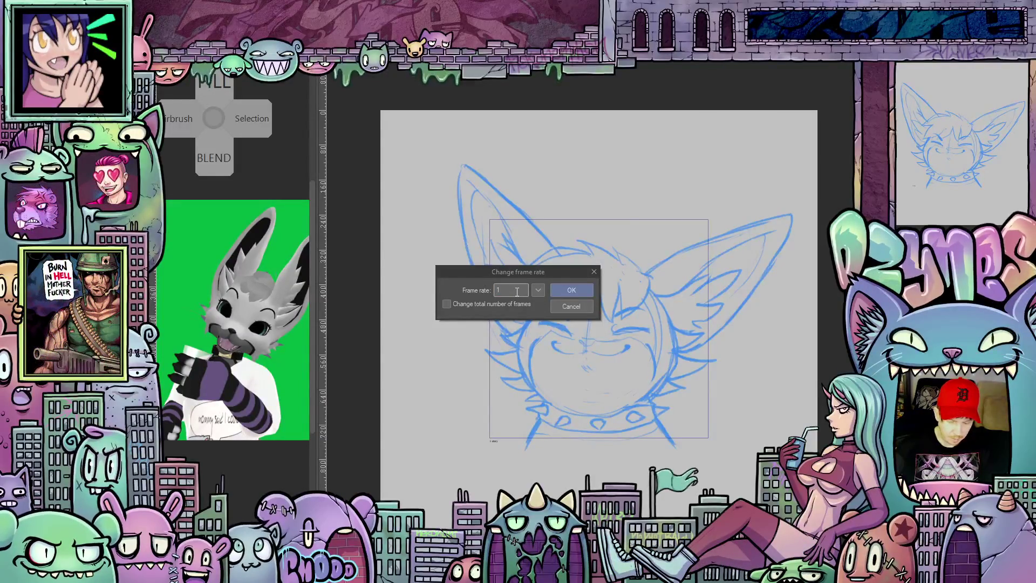
click(585, 291)
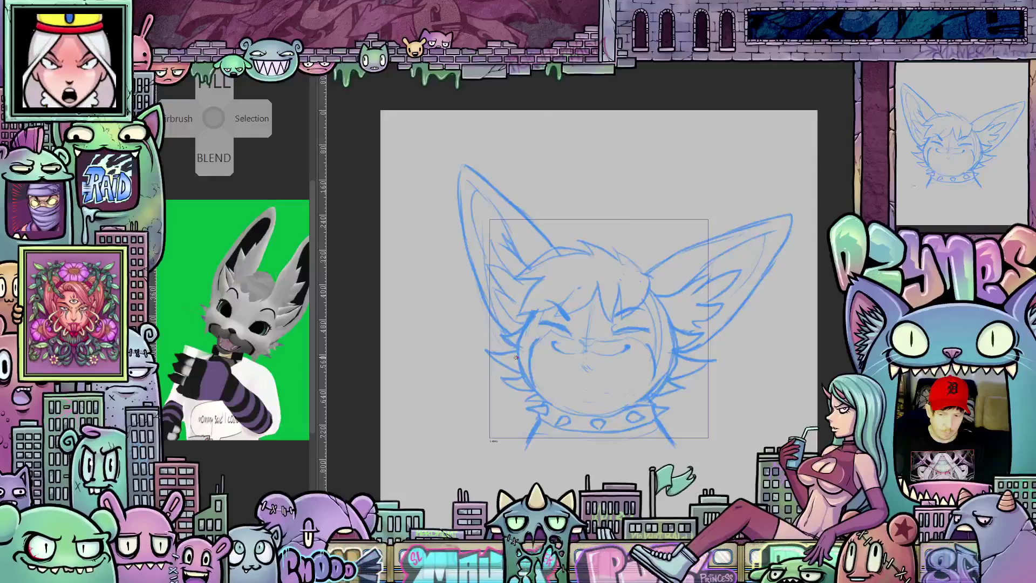
key(m)
key(m)
key(m)
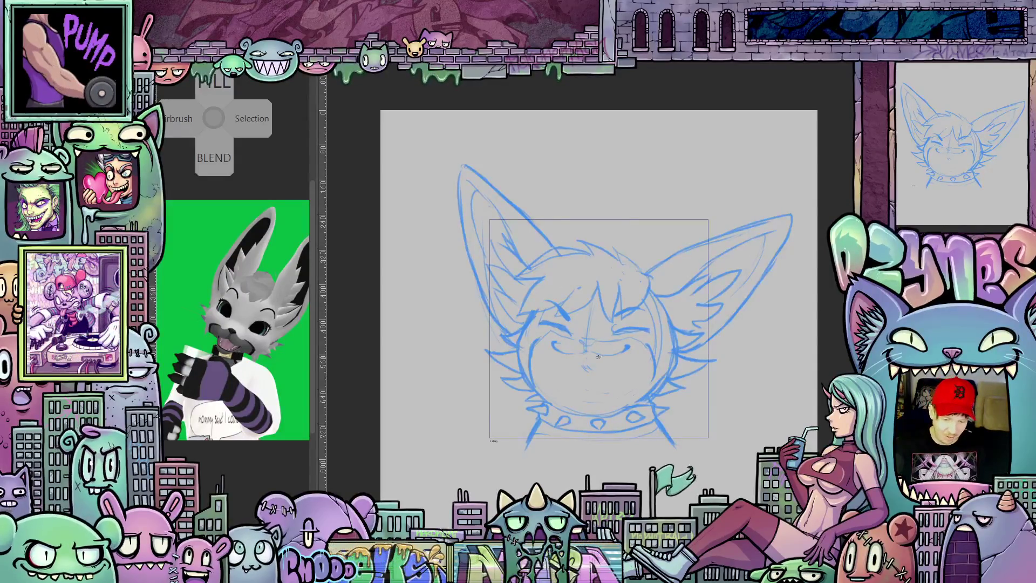
scroll(598, 357, up, 4)
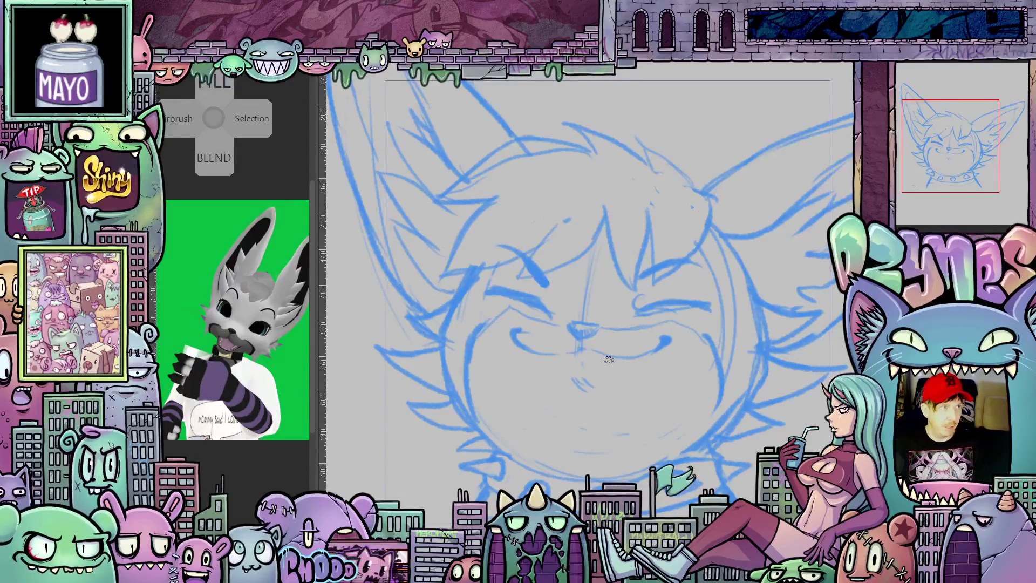
scroll(609, 360, down, 5)
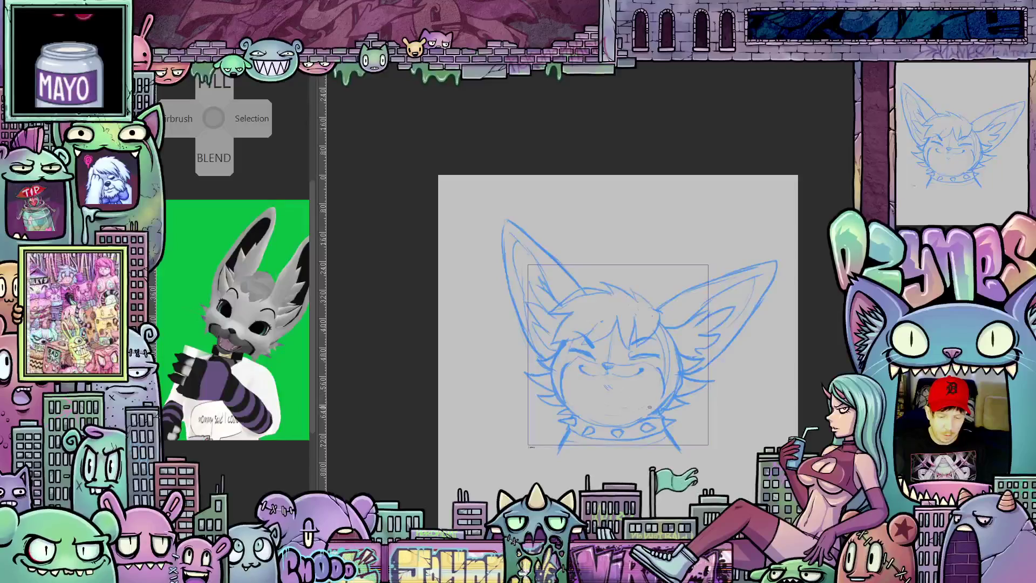
scroll(636, 401, up, 2)
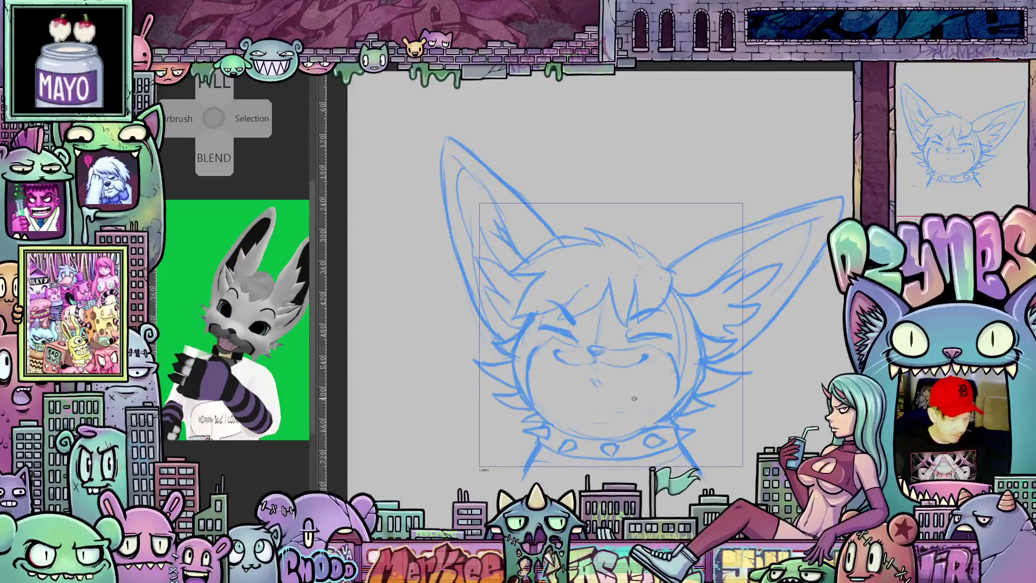
key(ctrl+y)
key(ctrl+z)
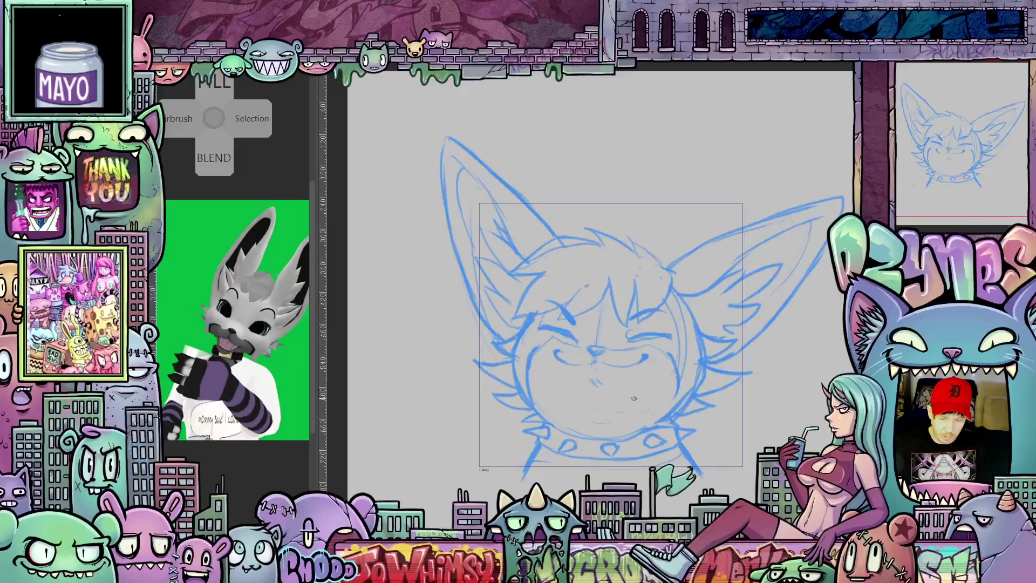
key(ctrl+y)
key(ctrl+z)
key(ctrl+y)
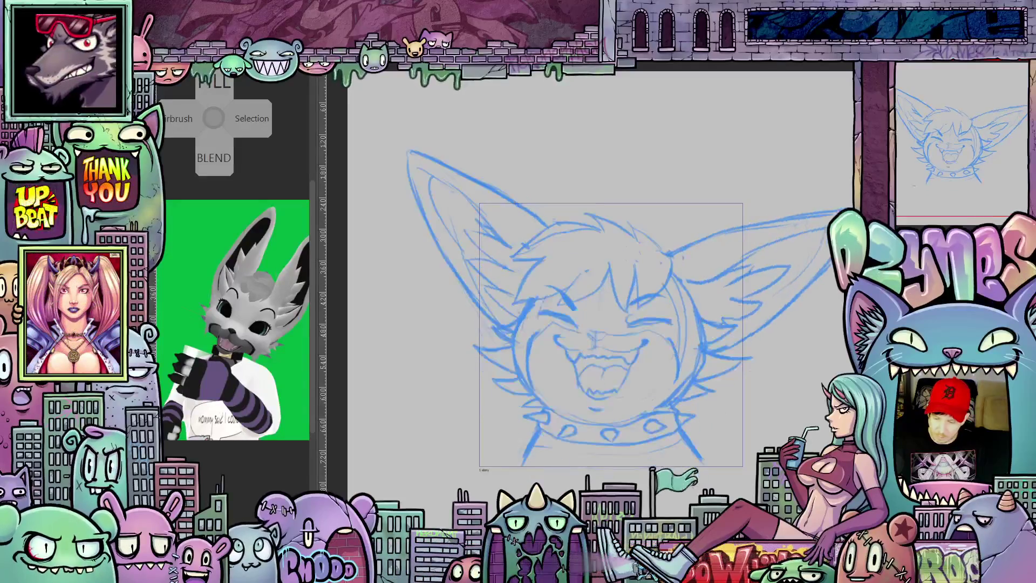
key(ctrl+z)
right_click(907, 147)
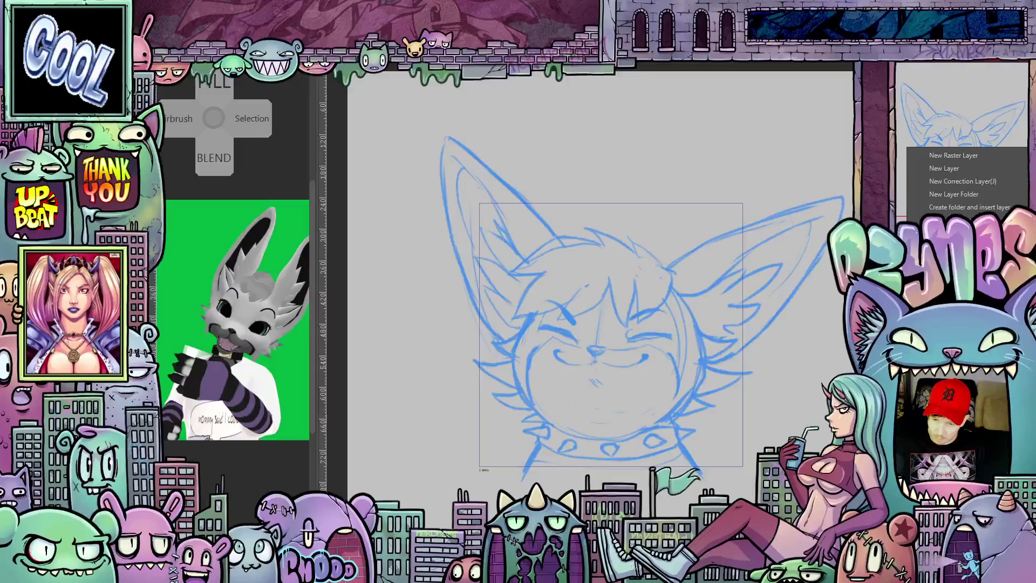
key(Escape)
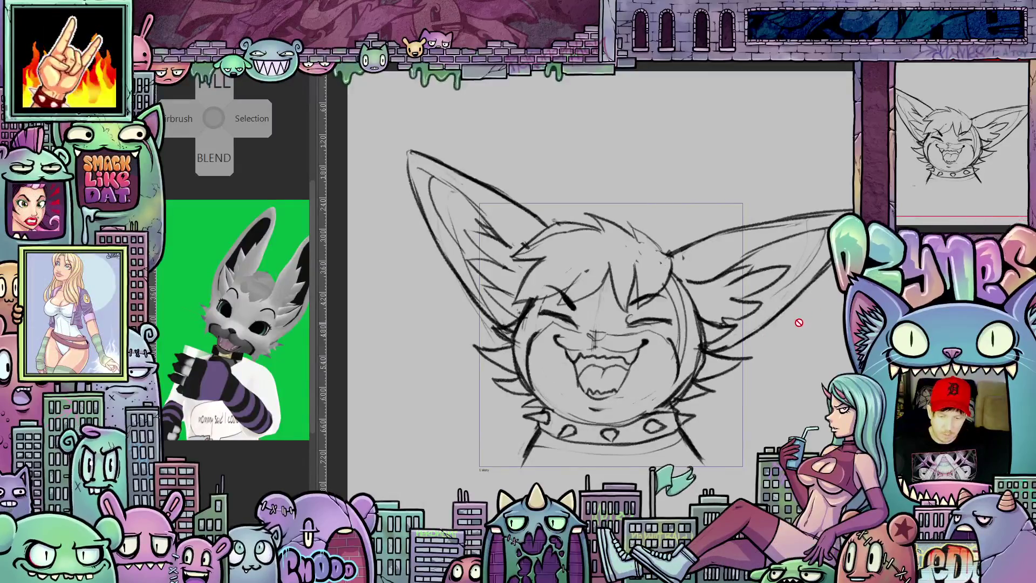
scroll(799, 324, down, 2)
scroll(794, 340, up, 2)
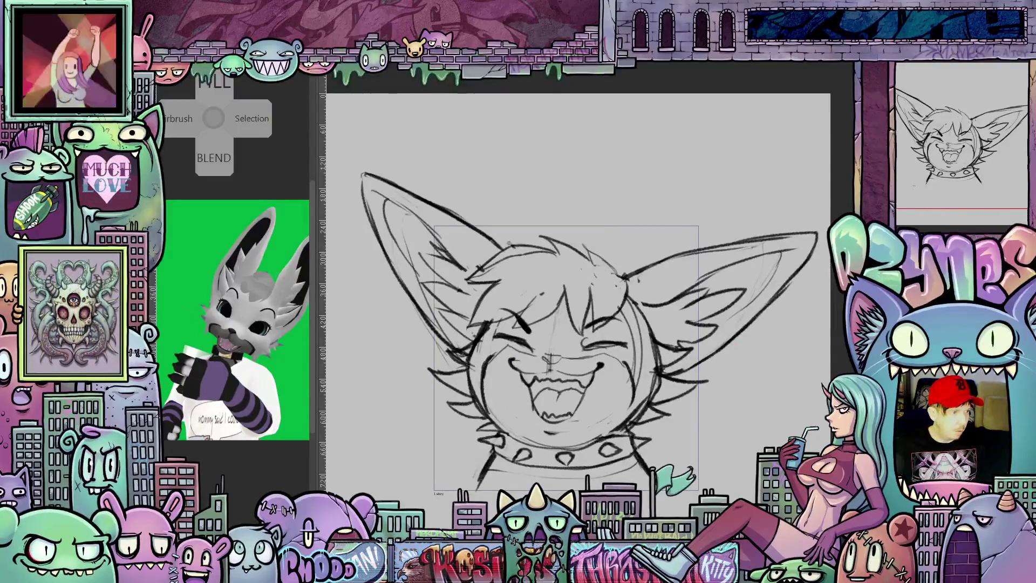
key(ctrl+z)
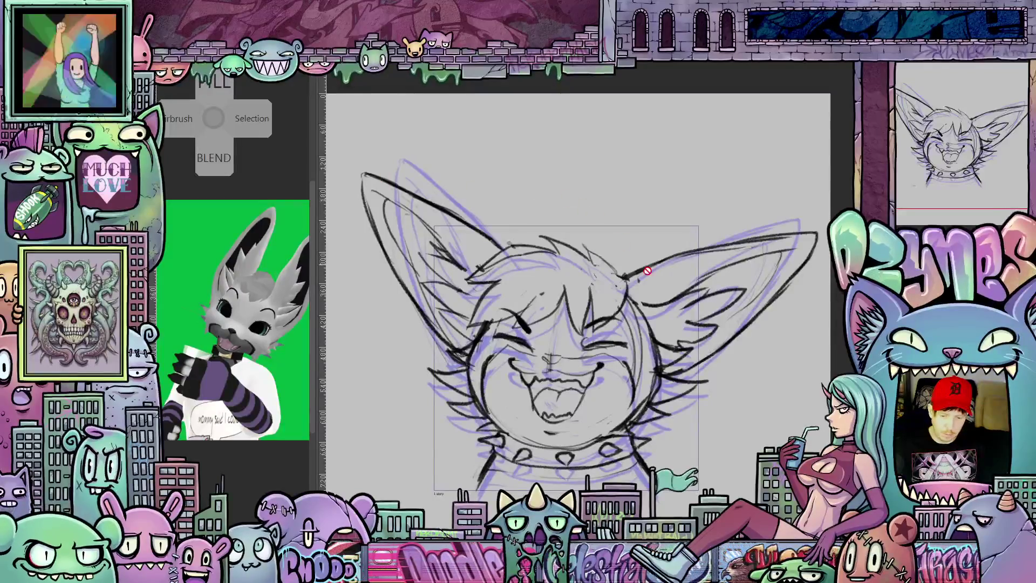
Step: Lasso-select the fox's right ear on the new grinning frame
scroll(727, 322, up, 3)
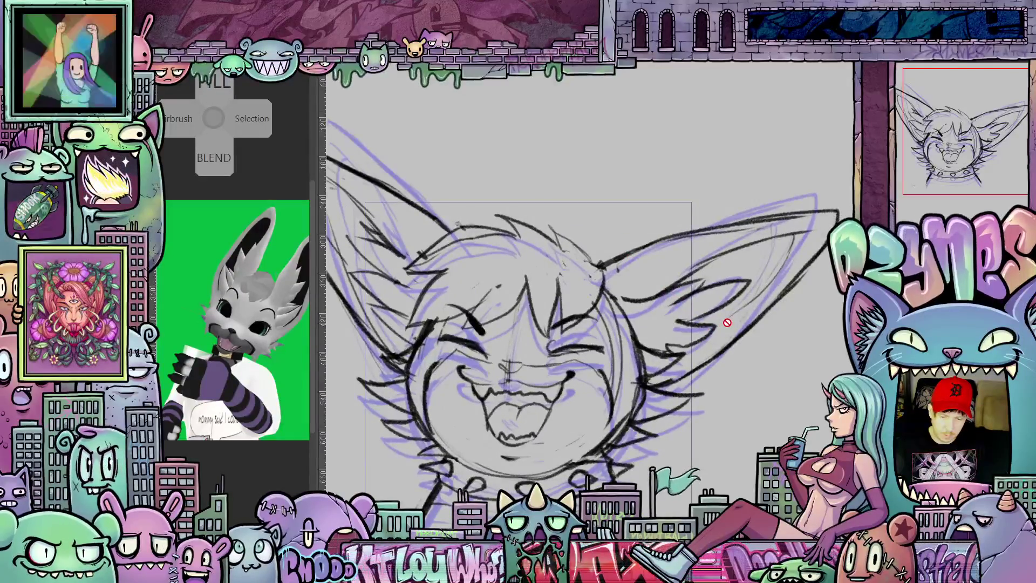
scroll(724, 340, down, 1)
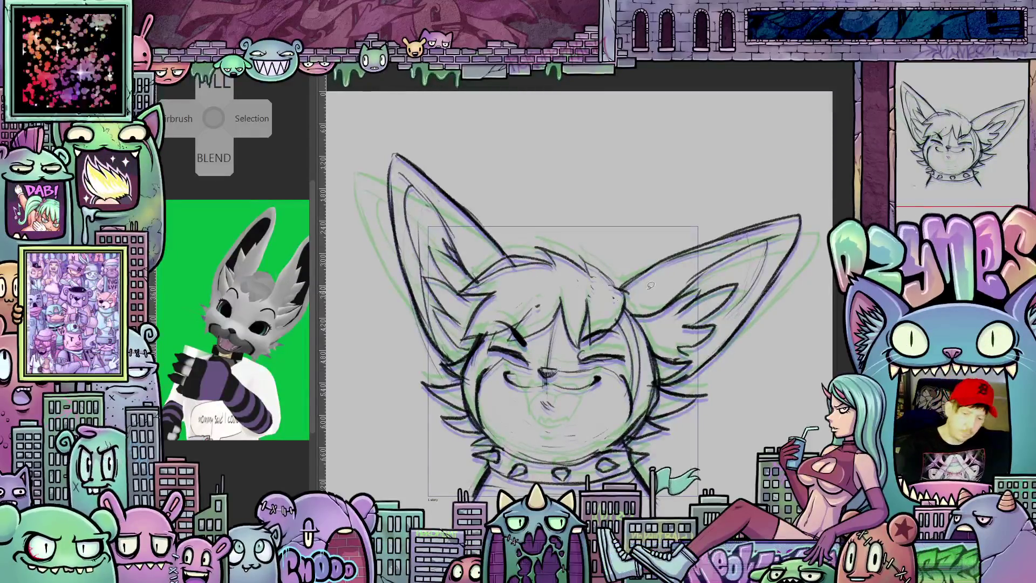
mouse_move(621, 271)
mouse_down()
mouse_move(723, 189)
mouse_move(812, 227)
mouse_move(729, 364)
mouse_move(667, 381)
mouse_up()
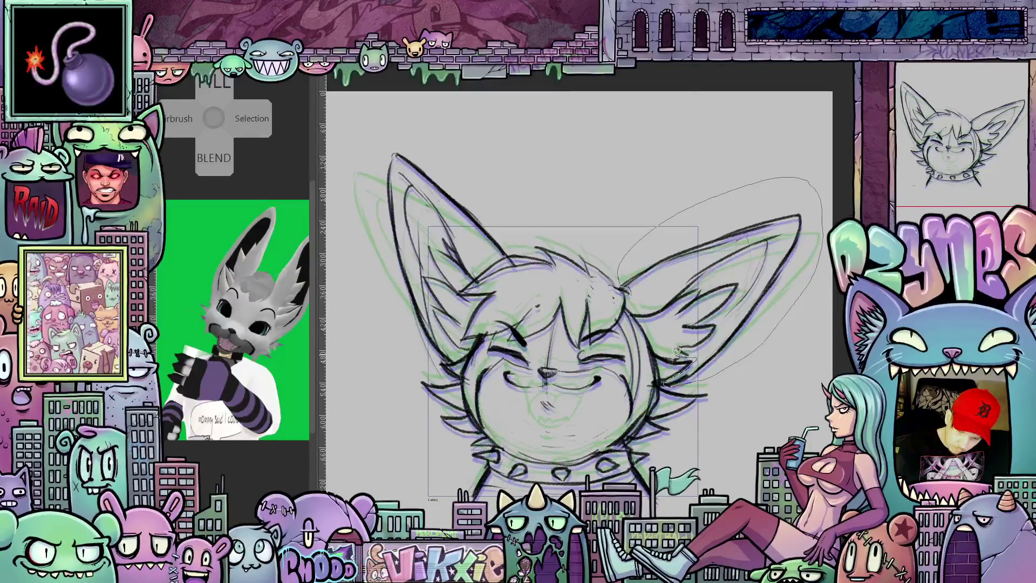
drag(658, 333, 651, 300)
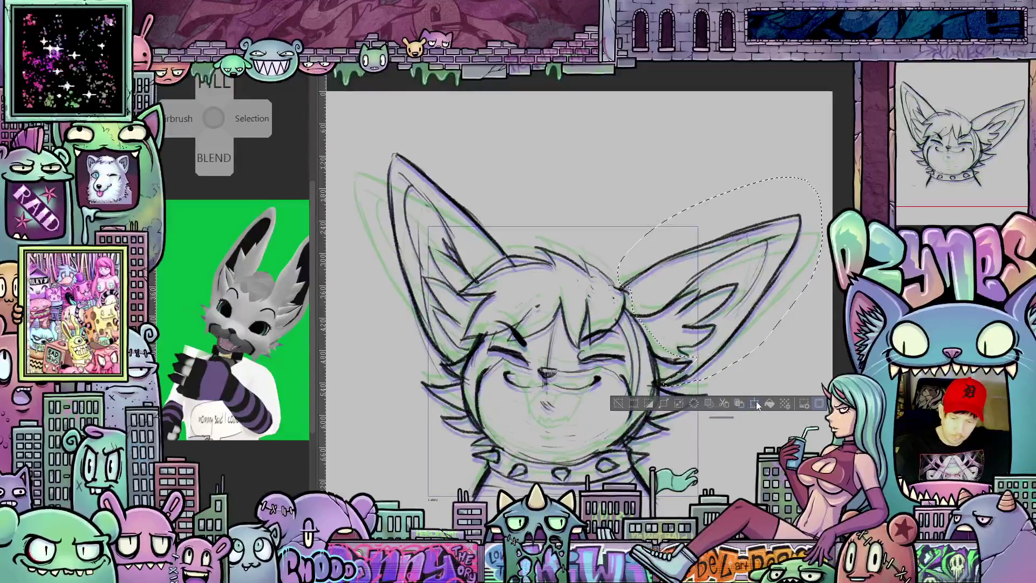
Step: Rotate the selected right ear slightly clockwise
click(709, 403)
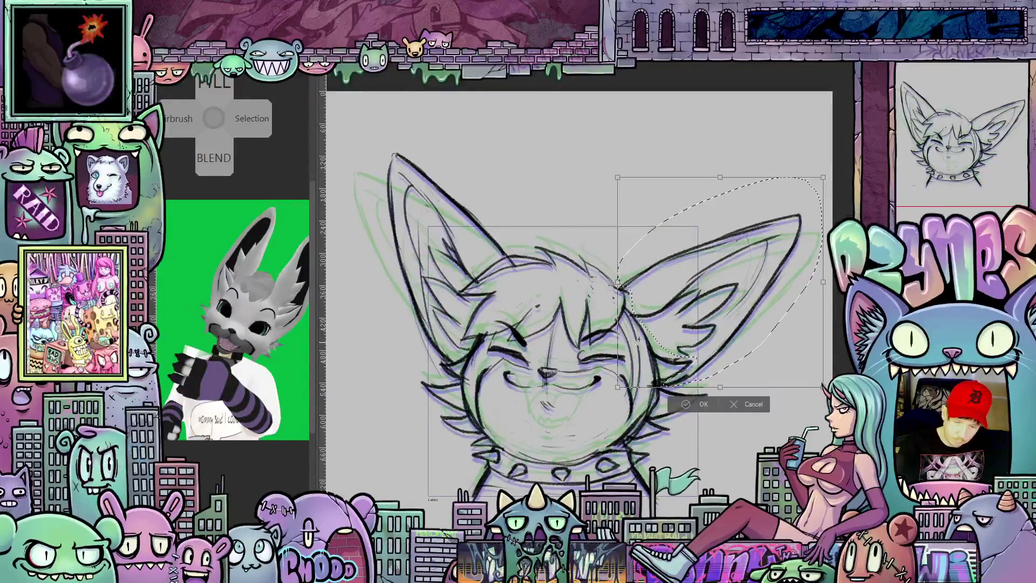
drag(833, 292, 834, 309)
click(707, 416)
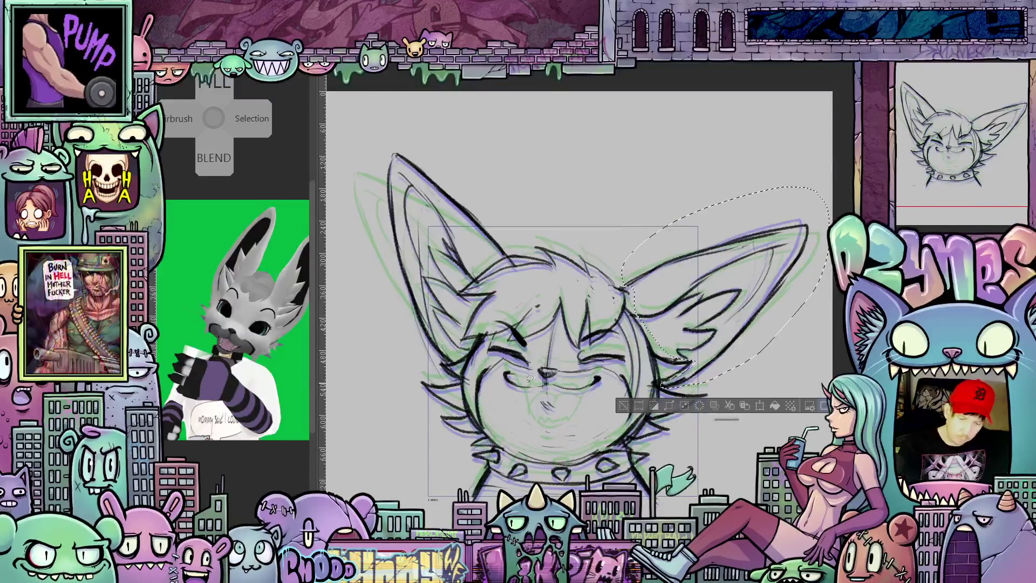
Step: Lasso the left ear and rotate it slightly counter-clockwise
mouse_move(452, 356)
mouse_down()
mouse_move(429, 355)
mouse_move(381, 129)
mouse_move(526, 224)
mouse_move(460, 290)
mouse_move(477, 298)
mouse_up()
drag(464, 340, 452, 356)
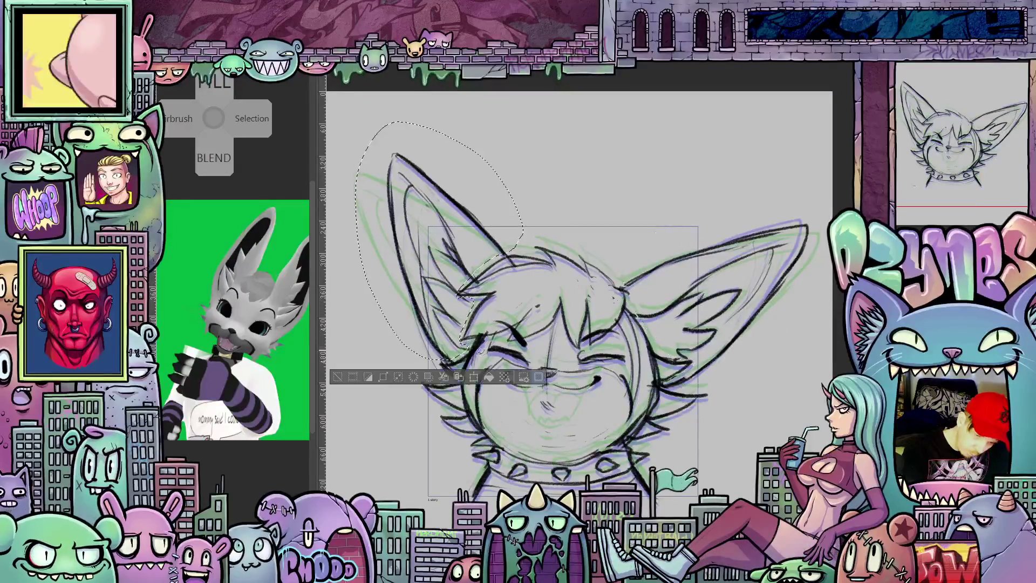
key(ctrl+t)
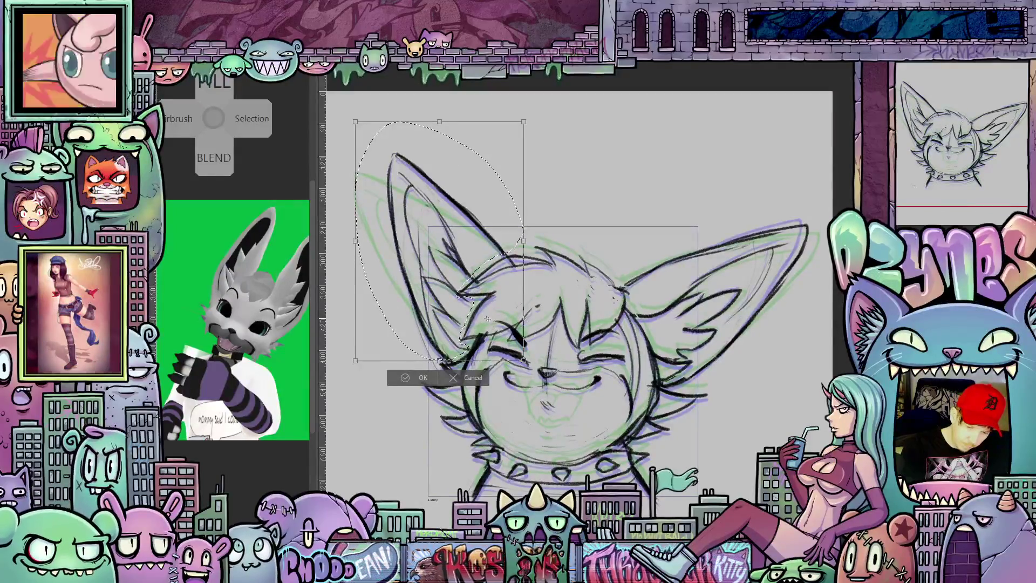
drag(539, 287, 542, 279)
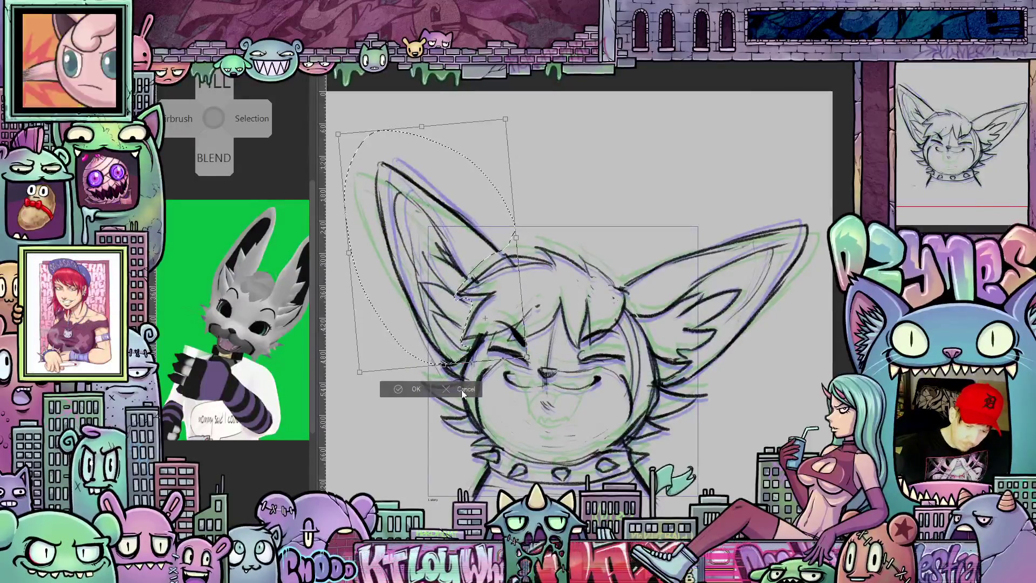
click(425, 386)
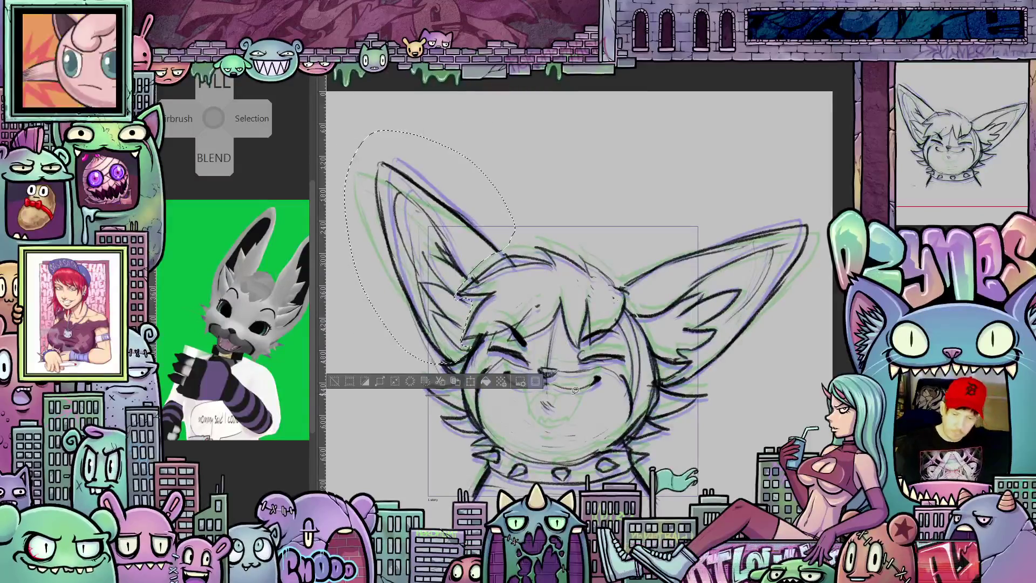
scroll(635, 430, up, 5)
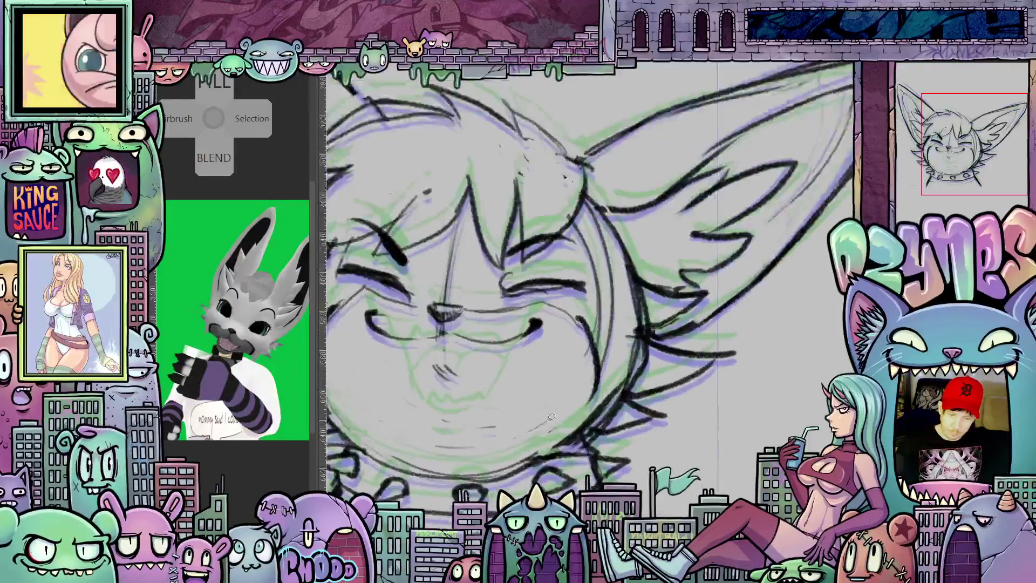
Step: Bring the fox's face into view and pencil a new line along the grinning mouth
drag(635, 430, 741, 436)
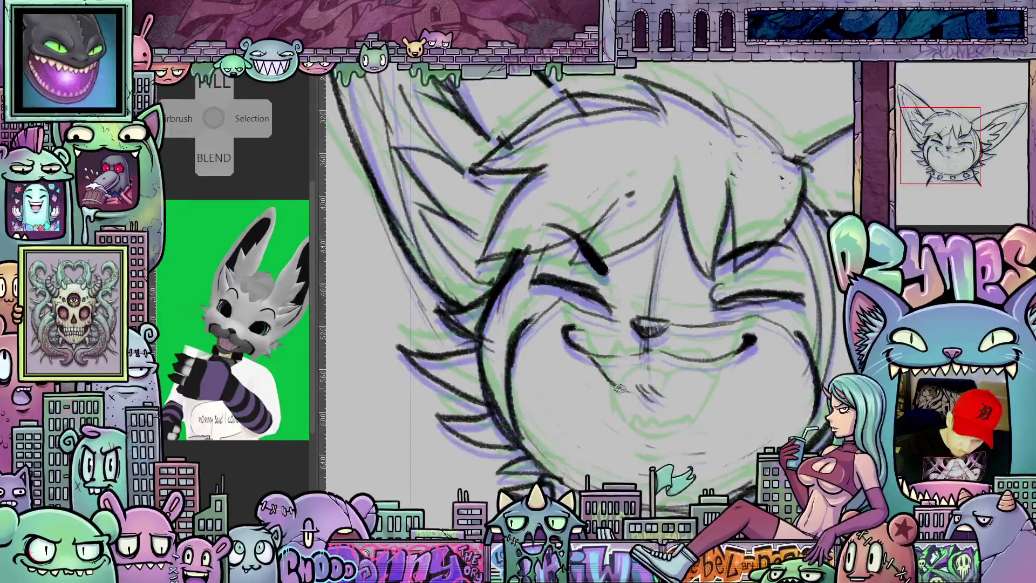
drag(620, 388, 669, 400)
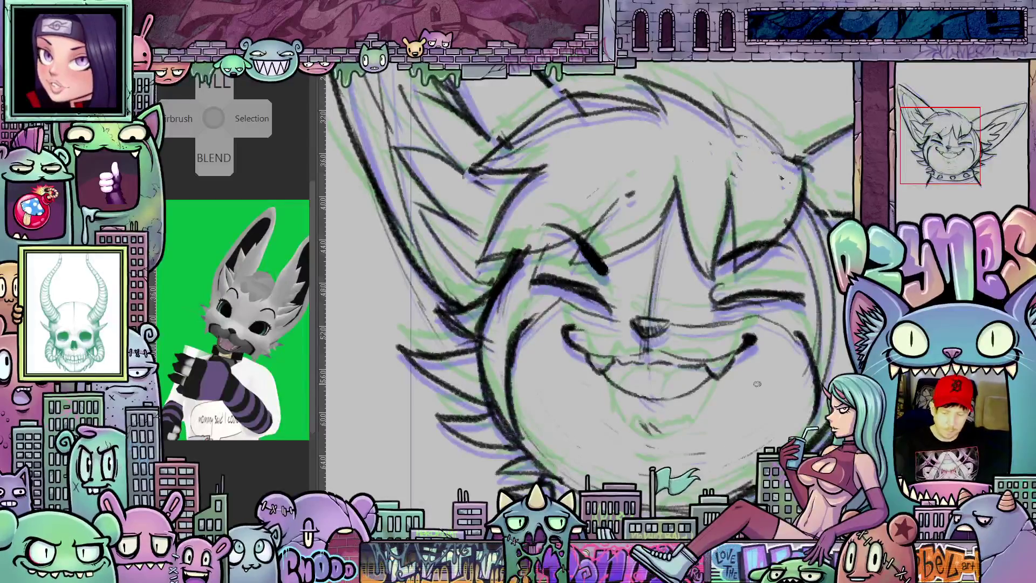
scroll(756, 386, down, 1)
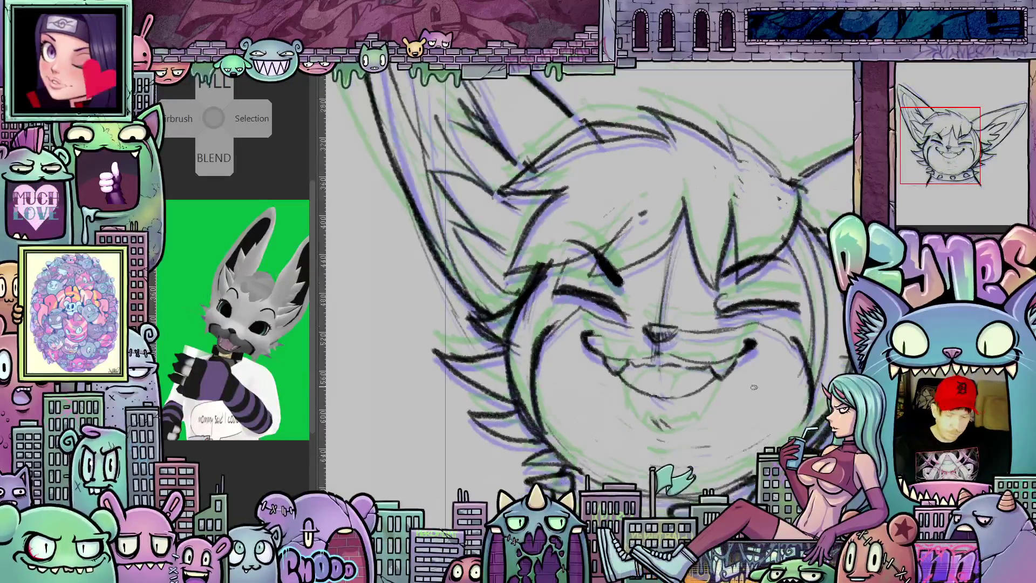
scroll(754, 387, down, 4)
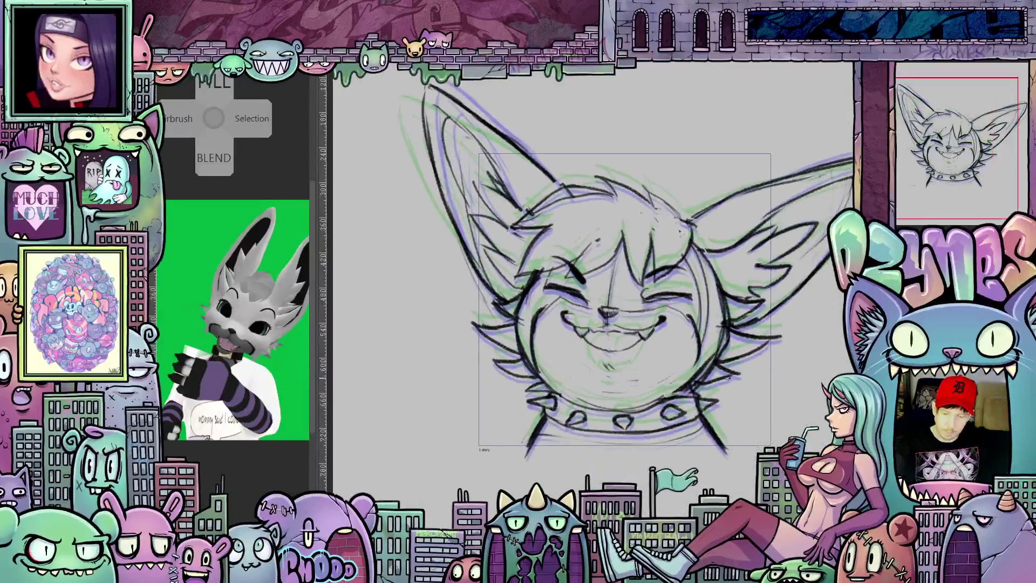
Step: Flip to the open-mouthed laugh frame and back, then pencil a line inside the right ear
key(ctrl+z)
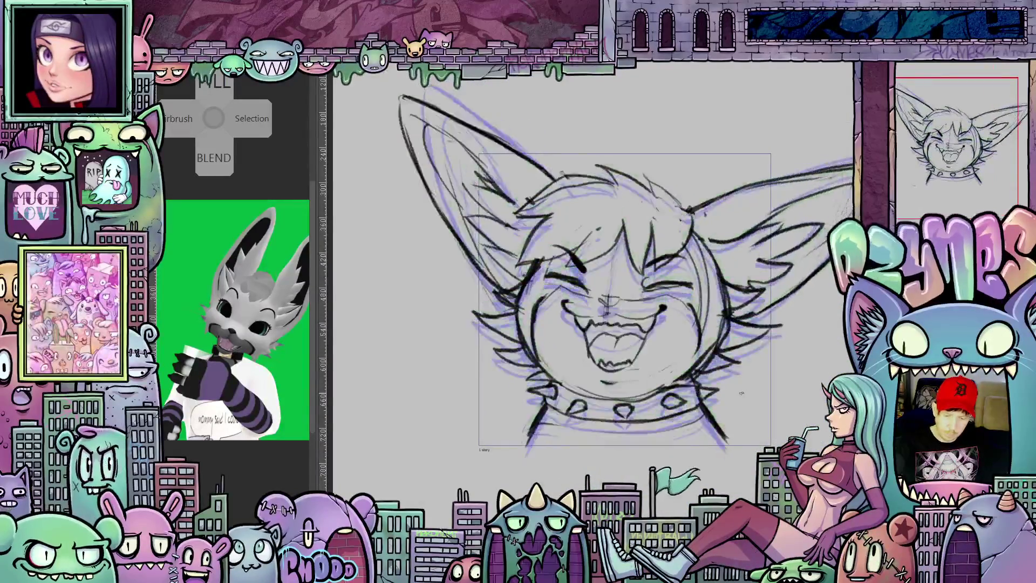
key(ctrl+y)
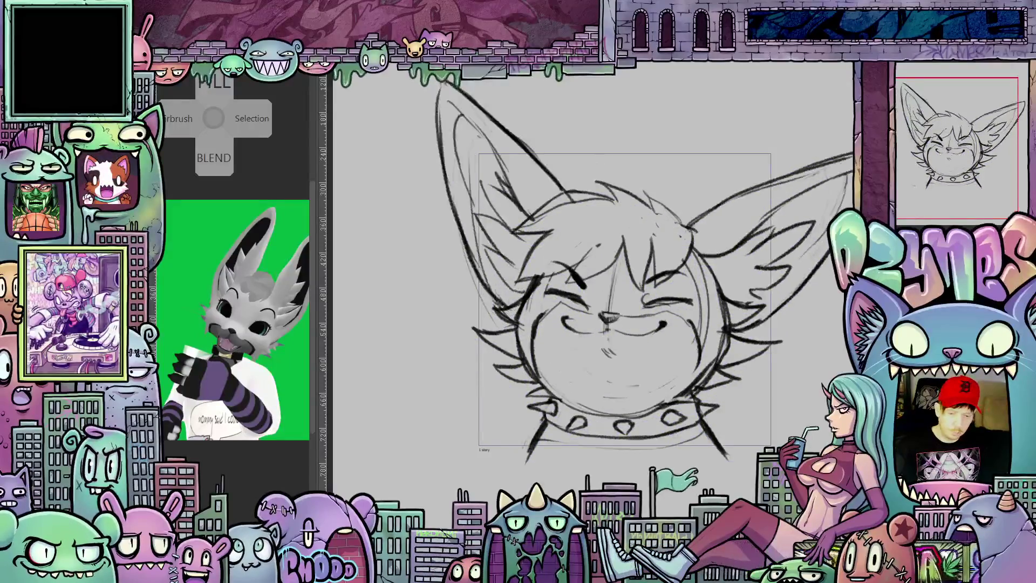
drag(711, 242, 787, 224)
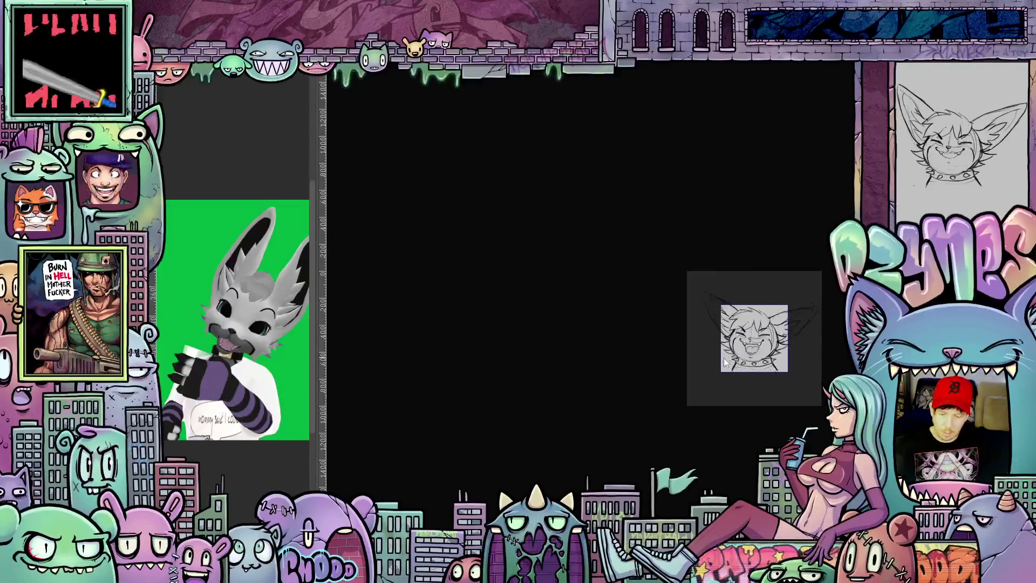
Step: Play the two-frame smile-to-laugh animation, fit the drawing to view, then stop playback with Space
drag(774, 446, 642, 445)
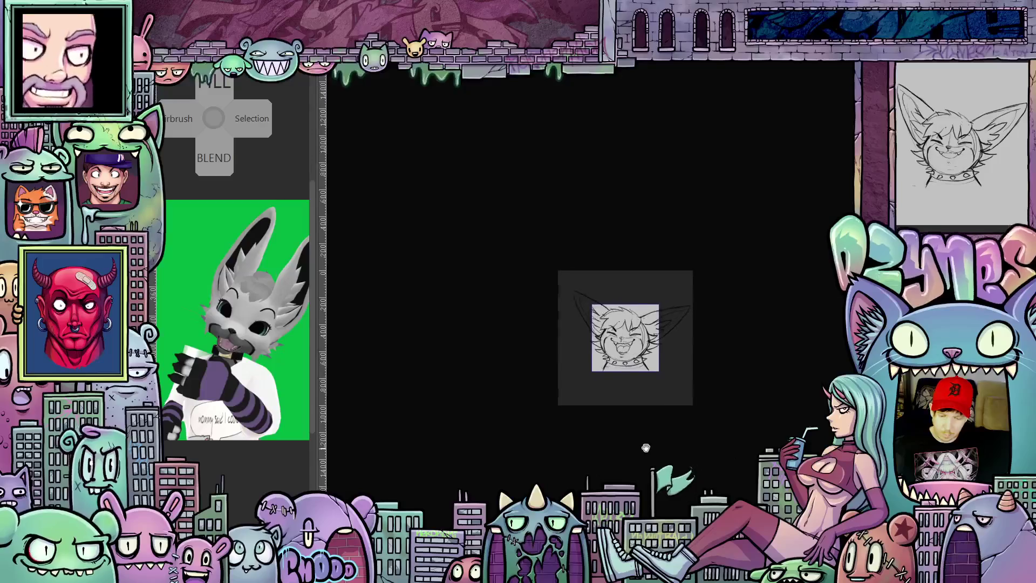
scroll(621, 413, up, 3)
scroll(621, 409, up, 2)
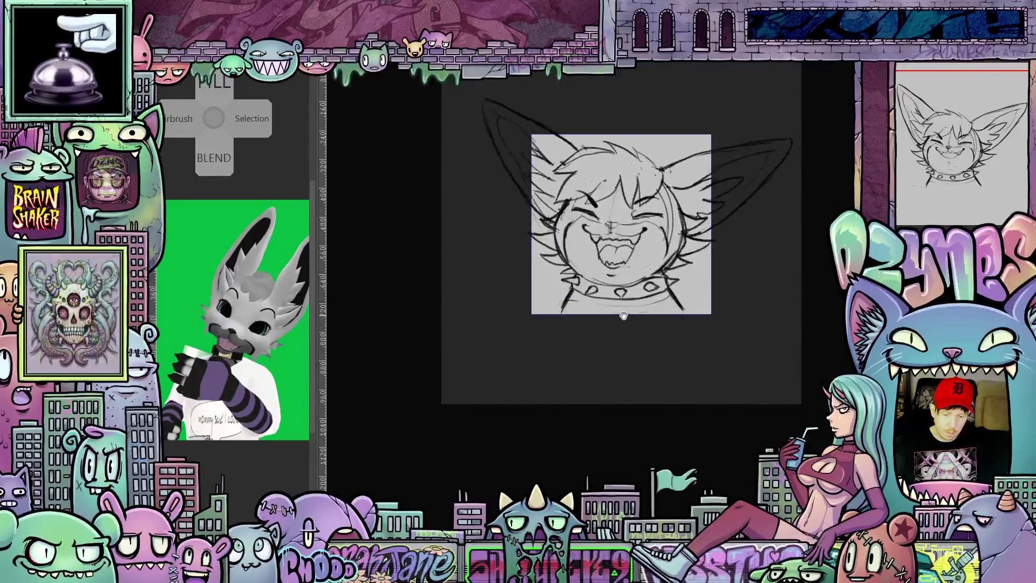
drag(622, 328, 609, 372)
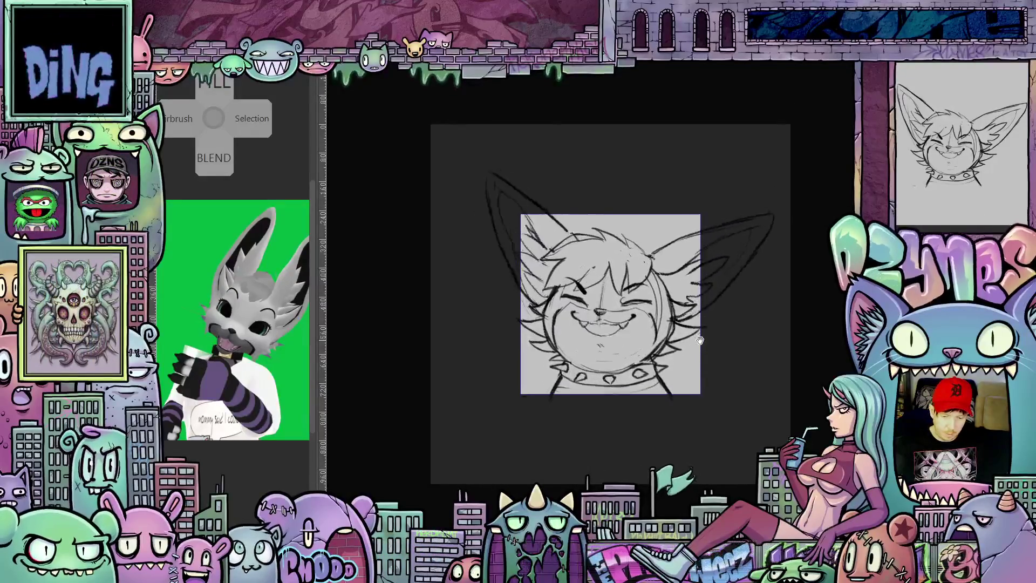
scroll(710, 354, down, 5)
scroll(733, 369, down, 4)
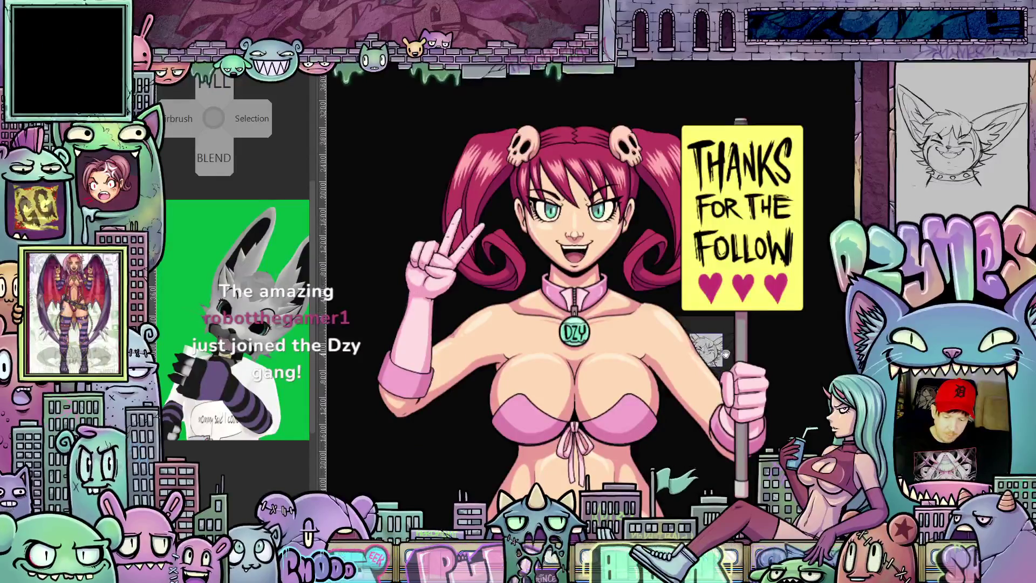
key(ctrl+0)
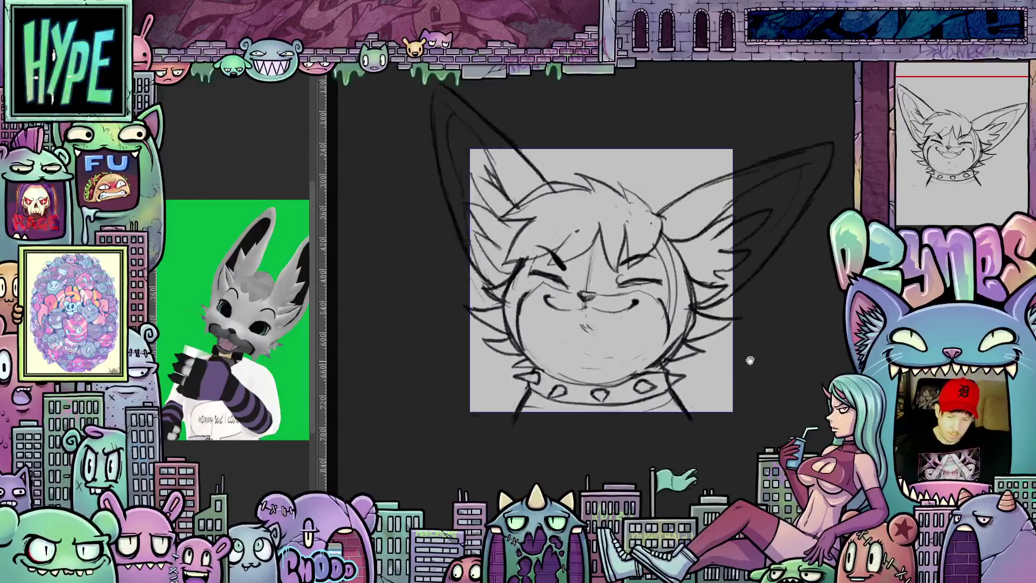
key(space)
drag(757, 376, 765, 428)
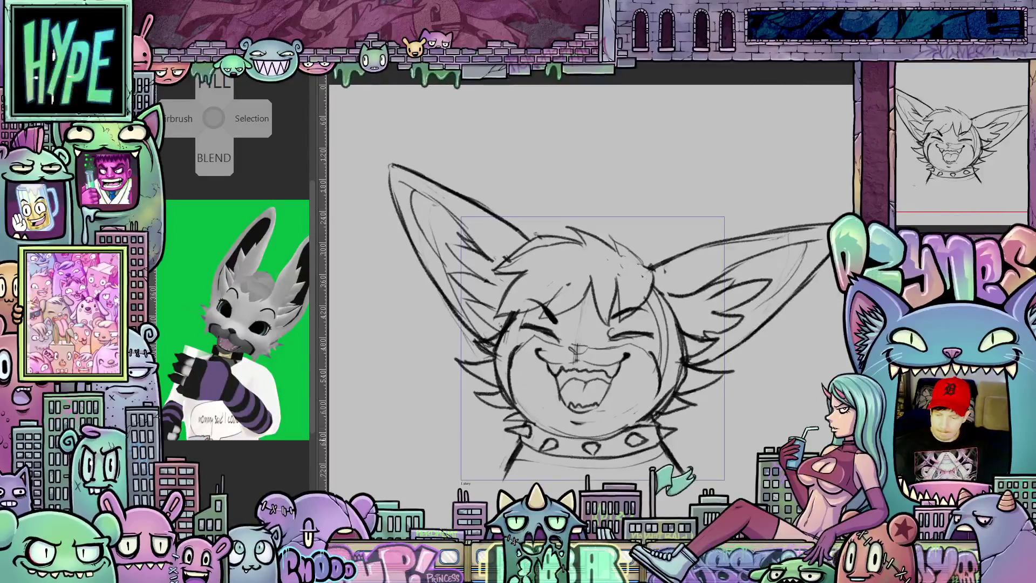
Step: Step to the closed-smile frame and tint its sketch lines blue with Layer Color
key(Right)
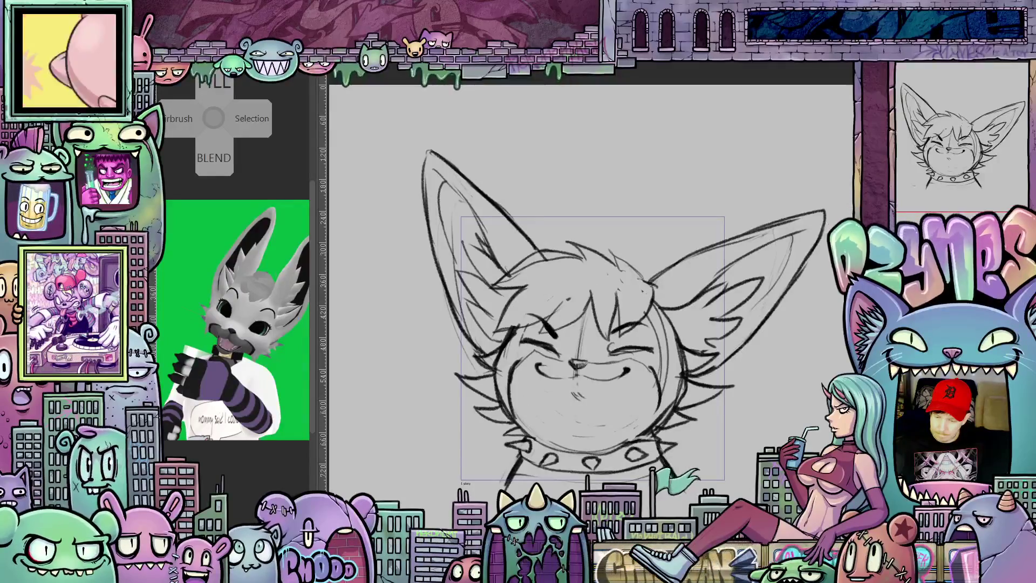
key(Right)
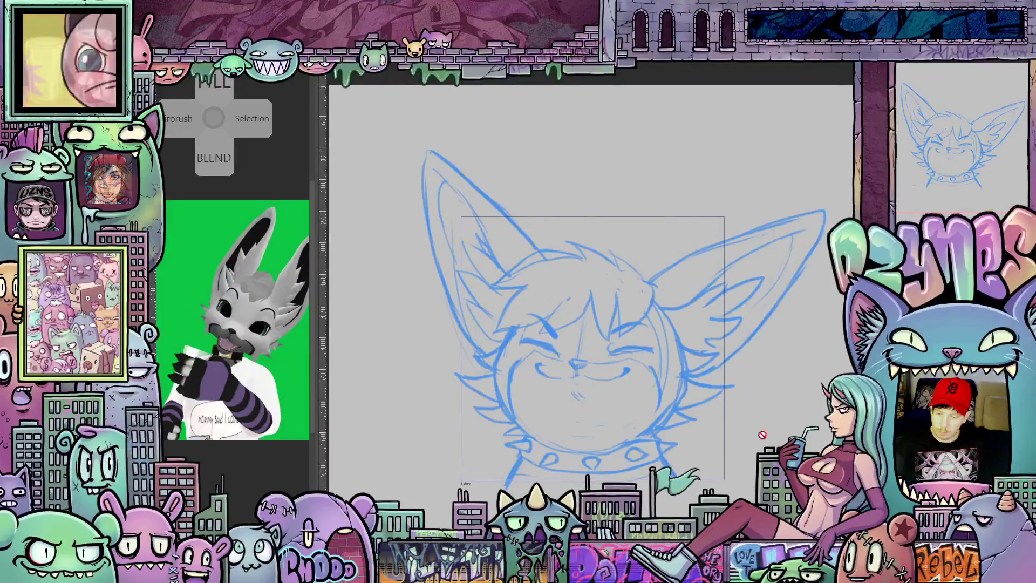
scroll(660, 408, up, 1)
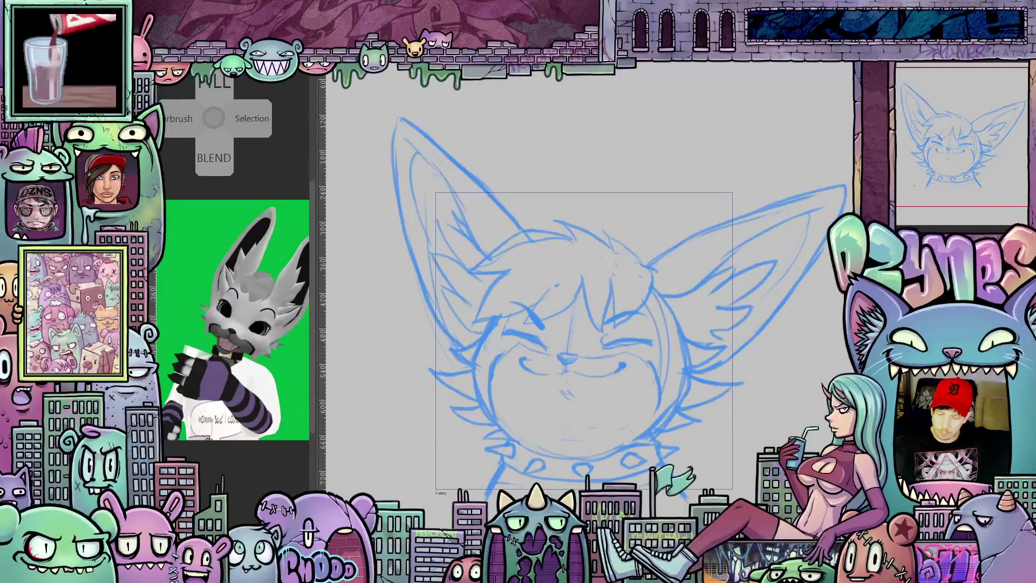